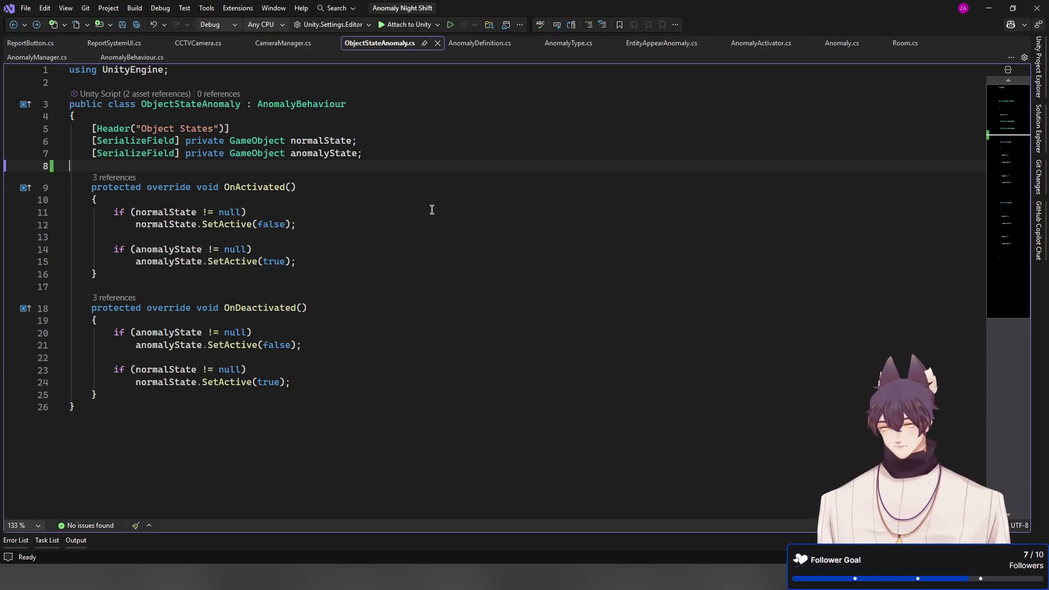
Add [ContextMenu("Activate Anomaly")] above OnActivated in ObjectStateAnomaly.cs and save the script
key(Return)
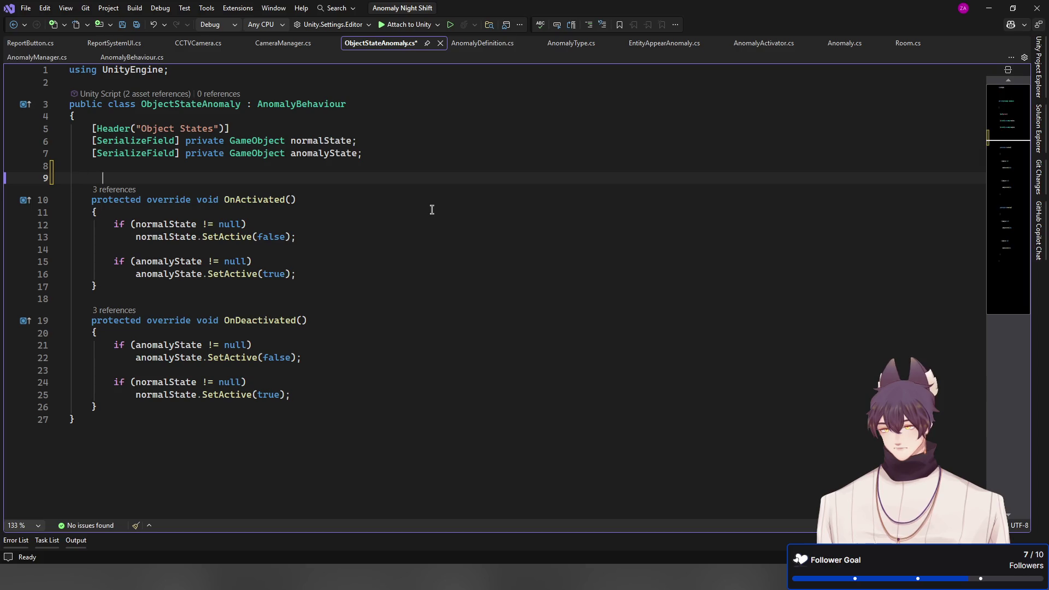
text([)
key(Tab)
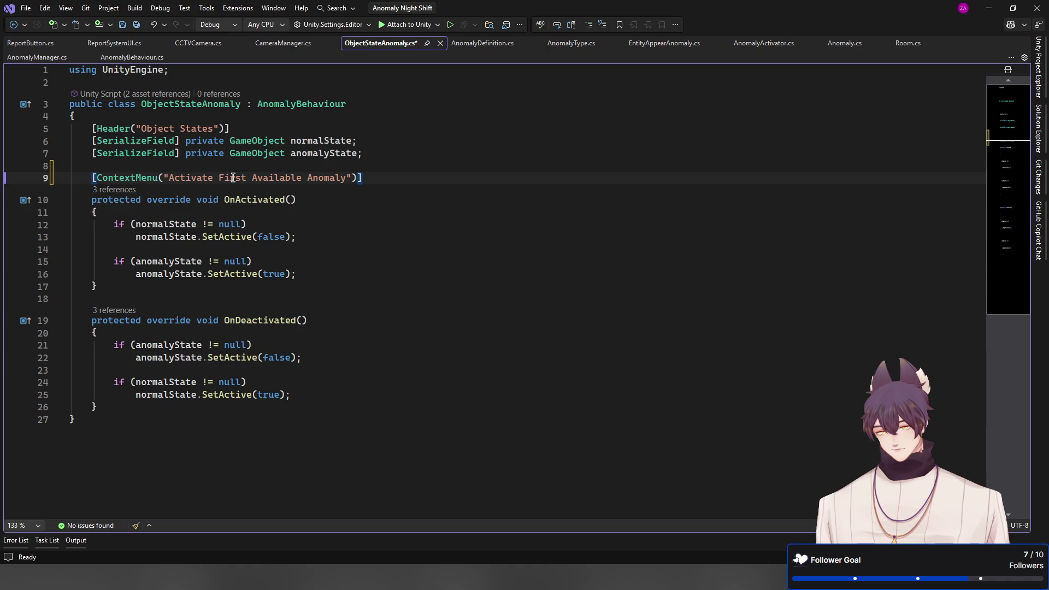
drag(233, 178, 303, 177)
key(BackSpace)
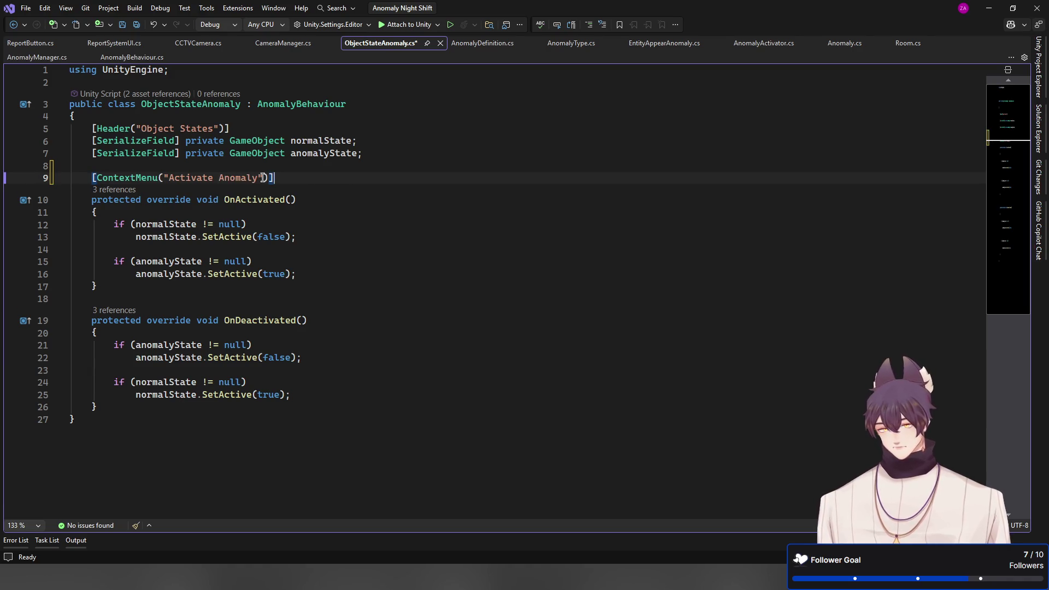
key(ctrl+s)
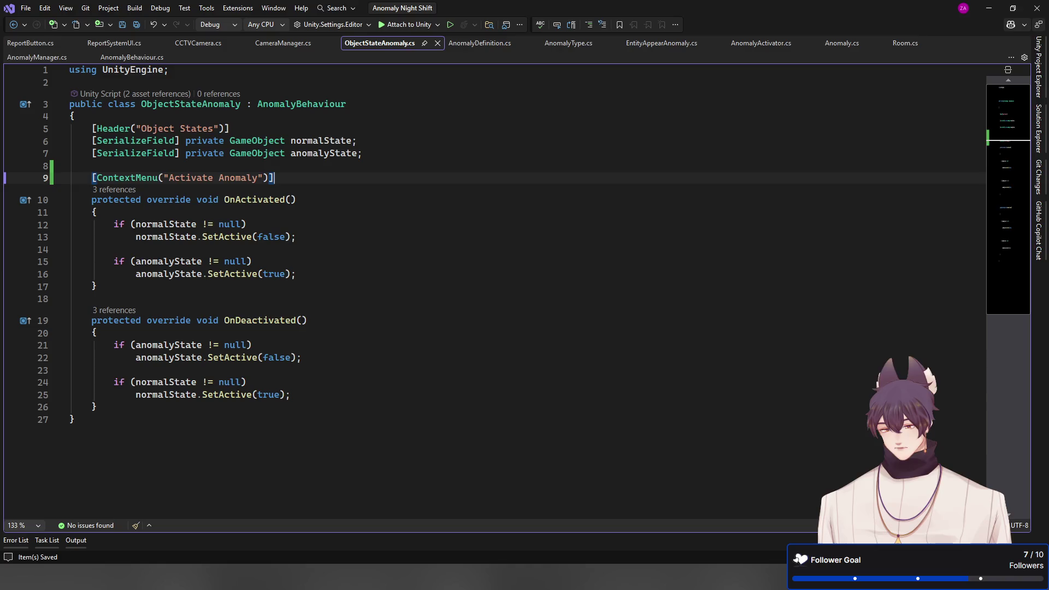
key(alt+Tab)
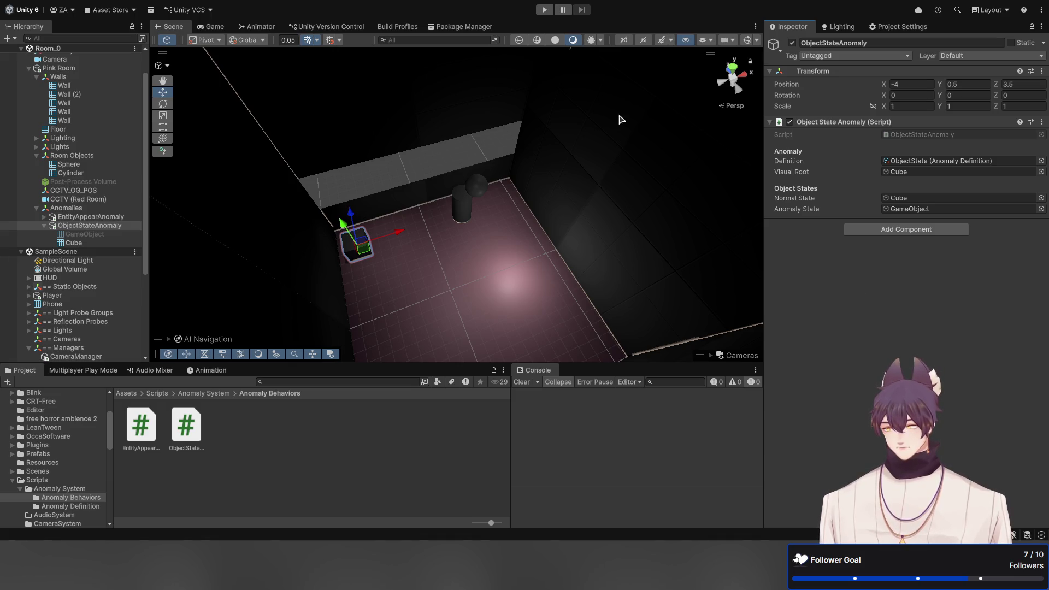
Run the scene in Play mode to test the anomaly, then stop it
click(544, 10)
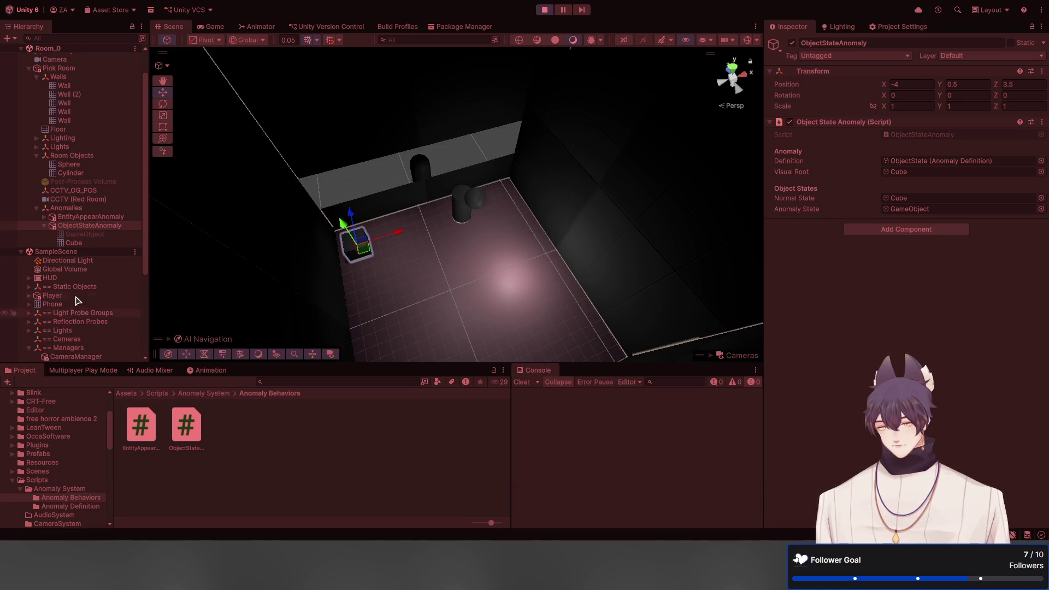
scroll(80, 299, down, 5)
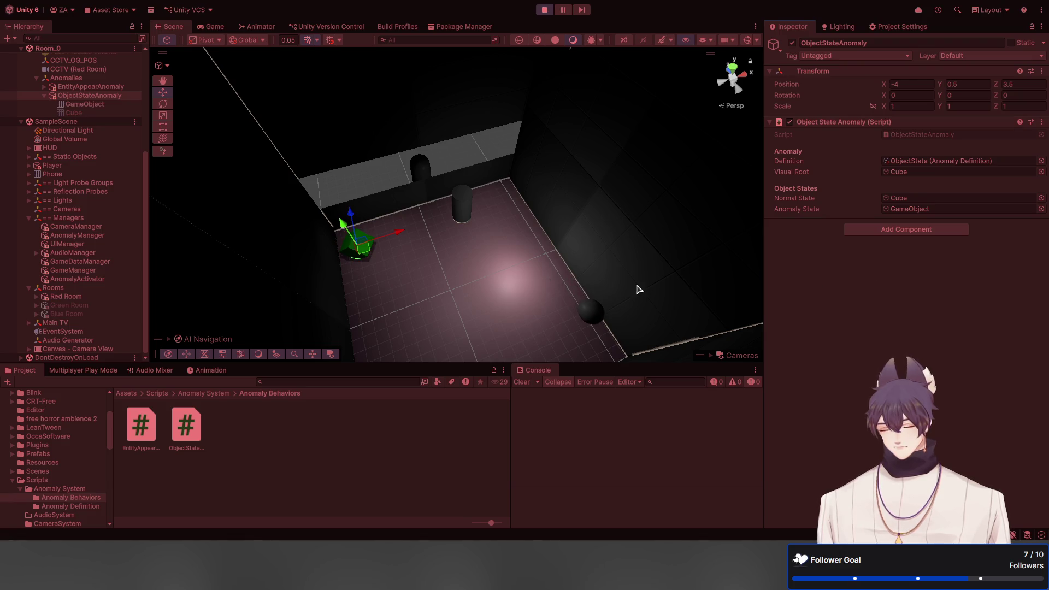
click(543, 10)
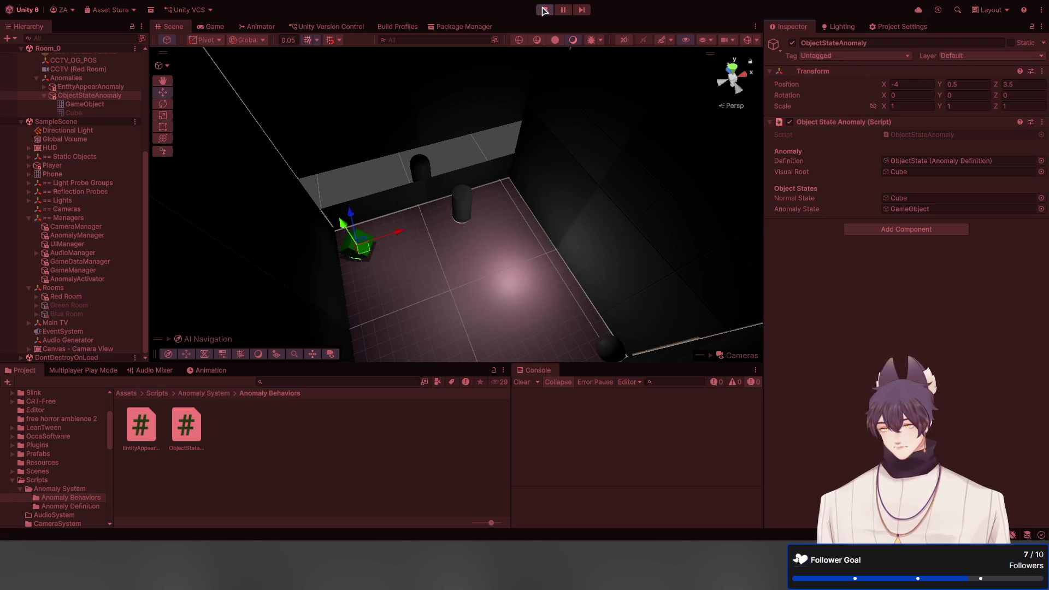
Inspect AnomalyActivator's settings in the Game view and open its script
click(213, 27)
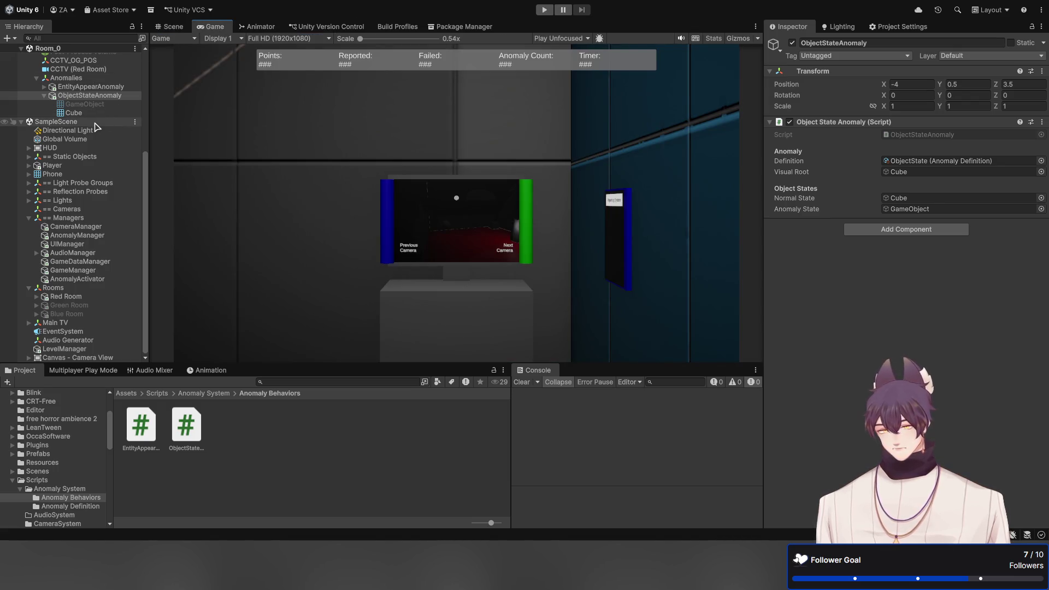
click(102, 279)
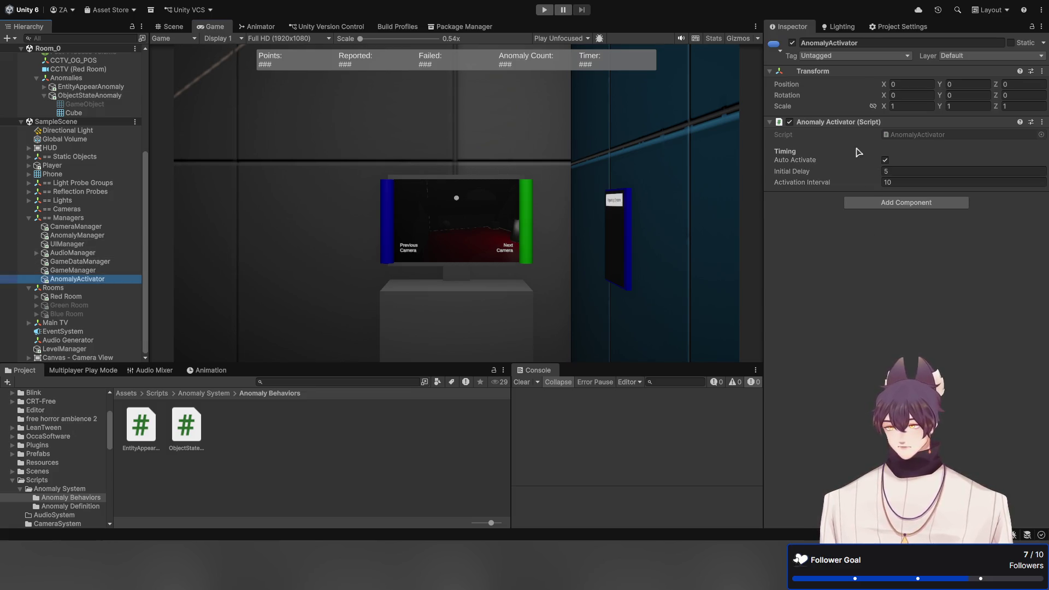
click(925, 135)
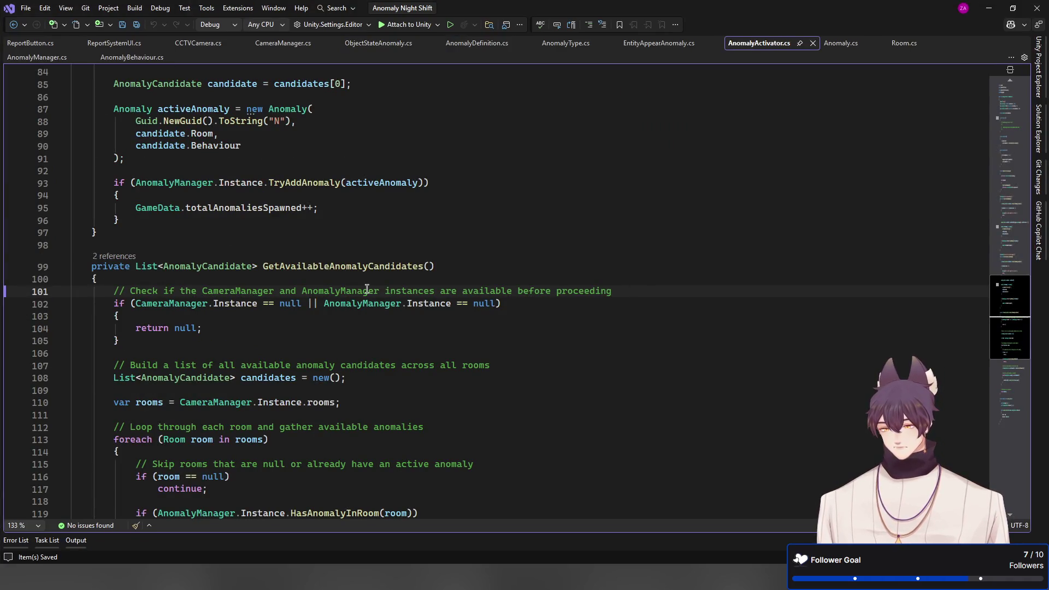
scroll(360, 284, up, 20)
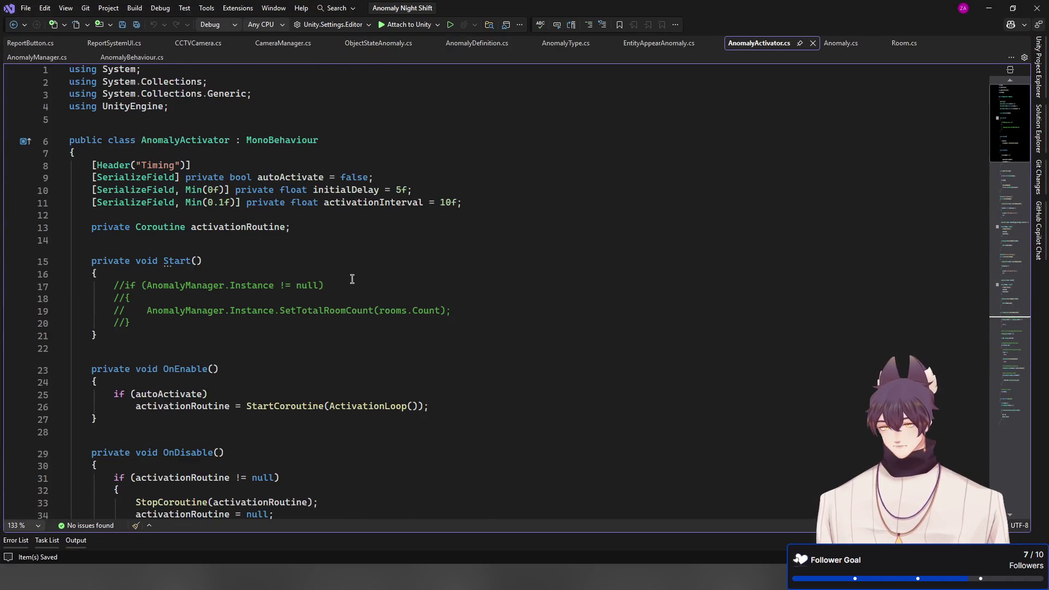
double_click(292, 177)
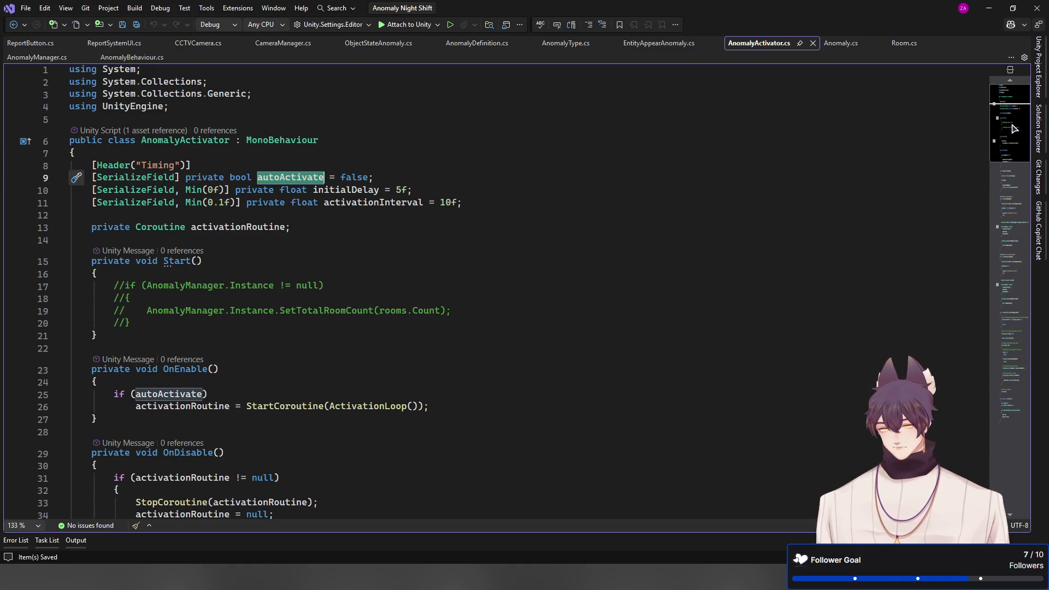
scroll(1014, 131, down, 1)
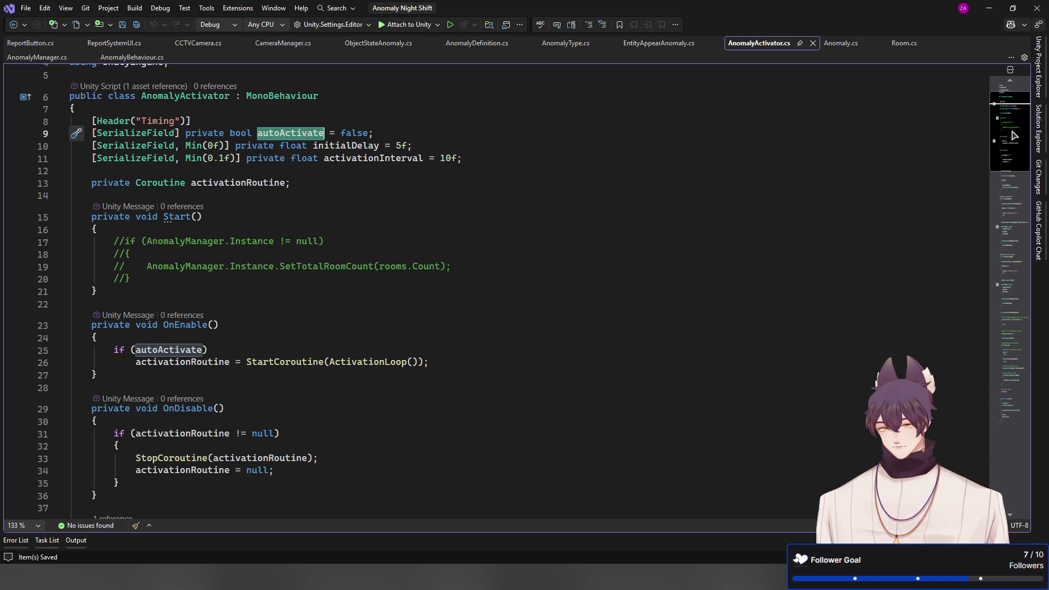
scroll(1014, 136, down, 3)
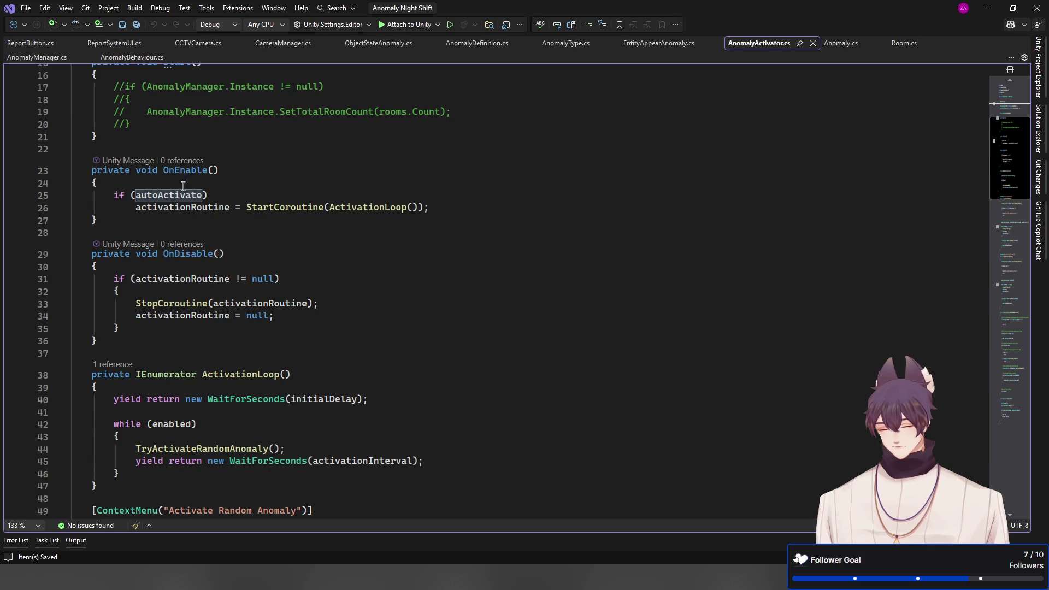
scroll(194, 185, up, 5)
scroll(201, 188, down, 4)
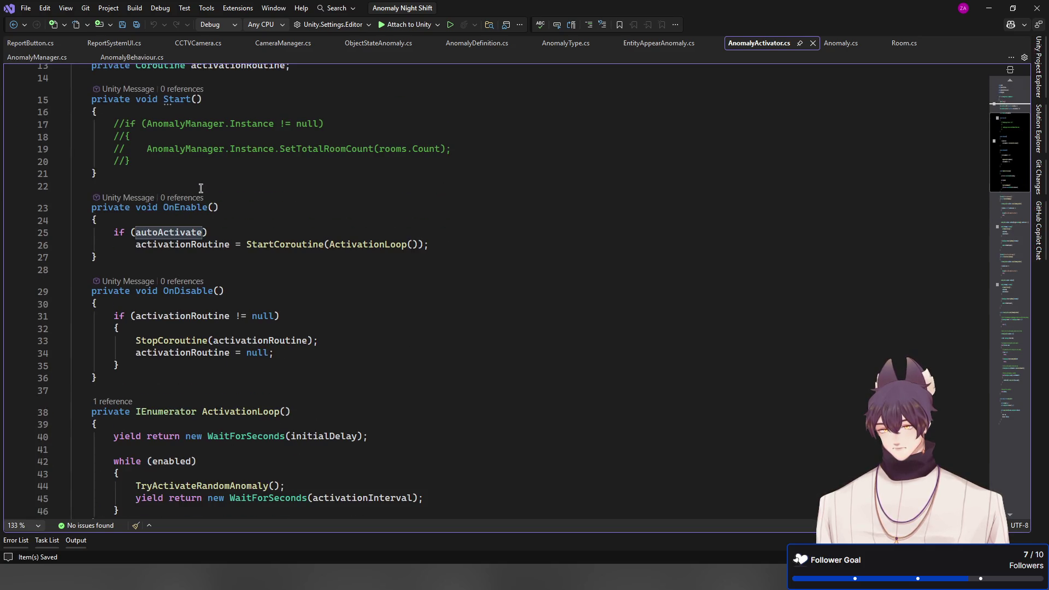
ctrl+click(350, 244)
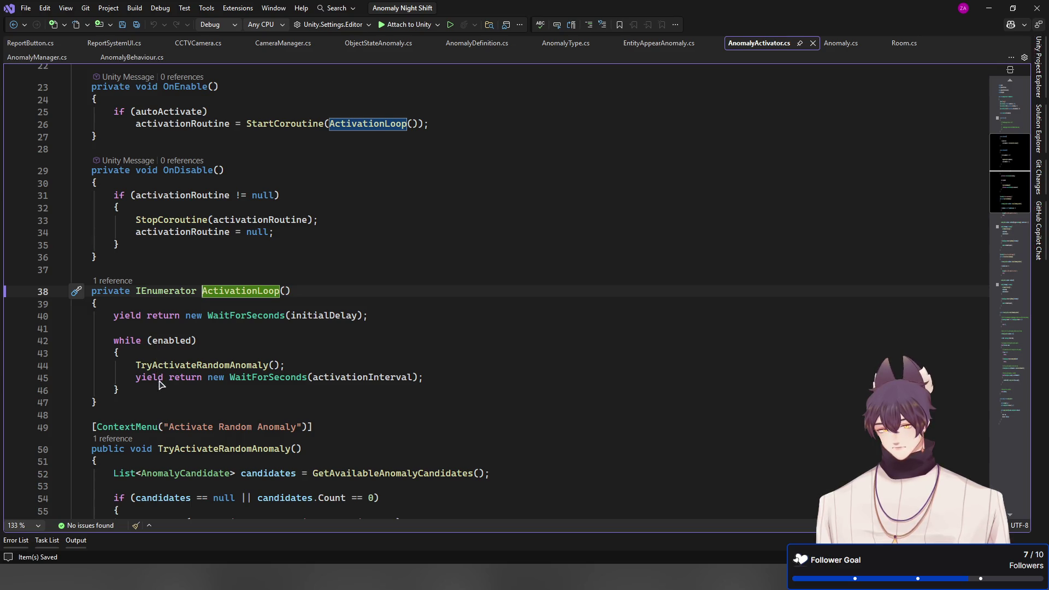
click(345, 377)
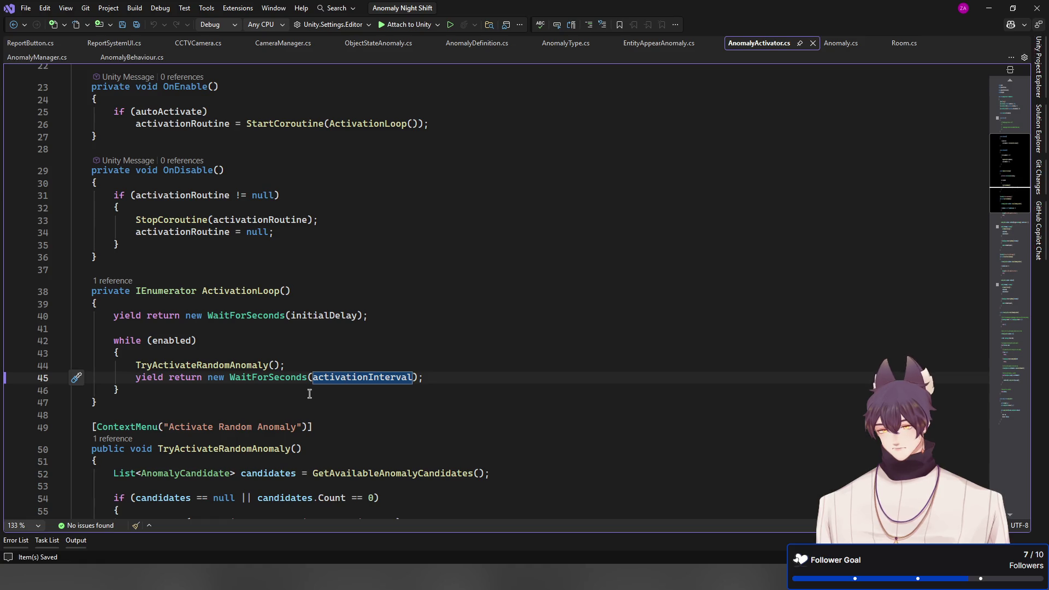
scroll(288, 395, down, 1)
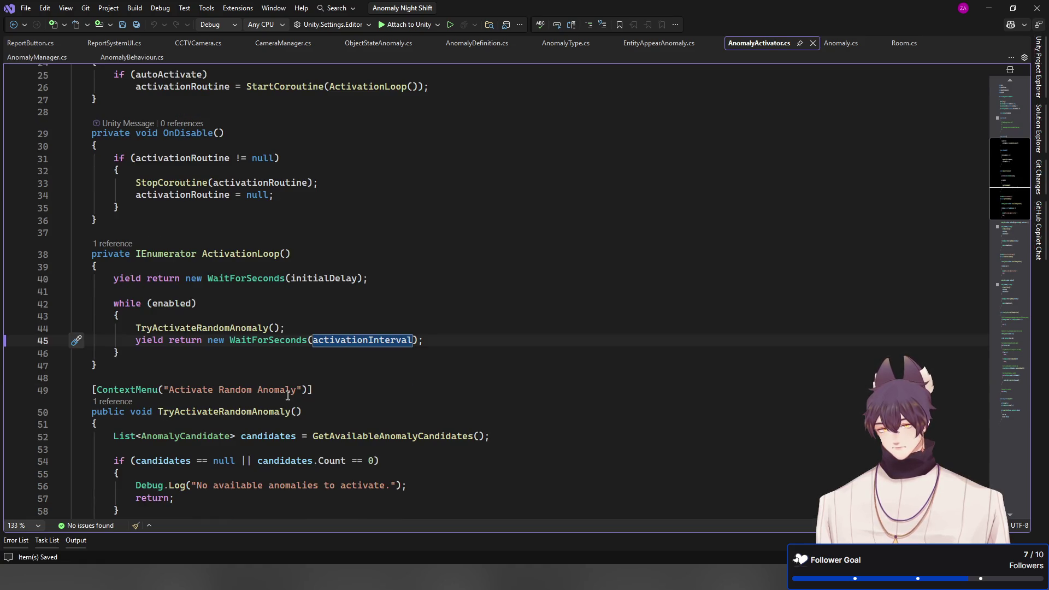
scroll(288, 382, down, 2)
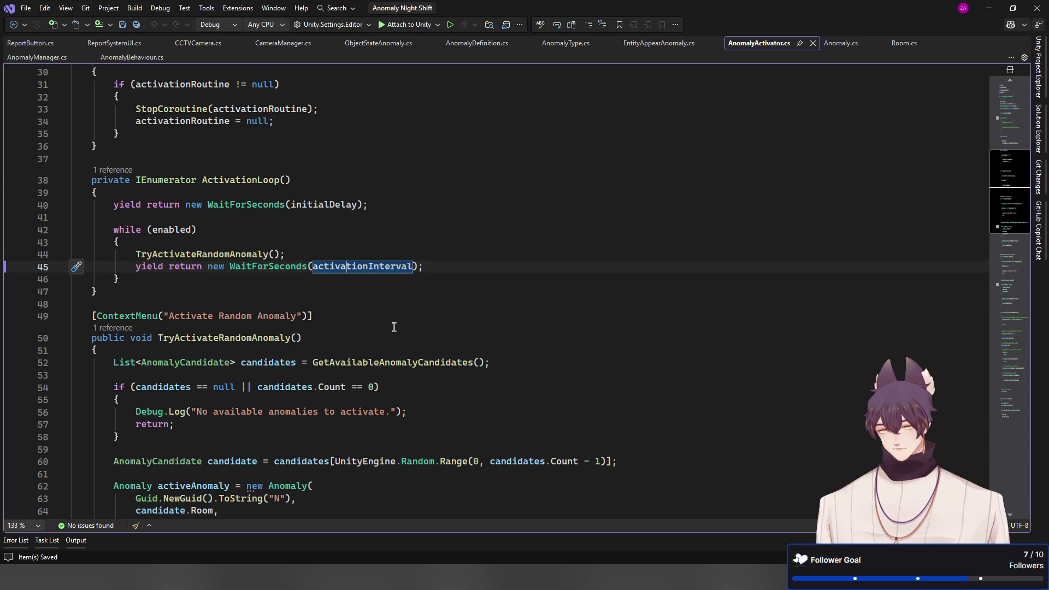
scroll(394, 327, up, 10)
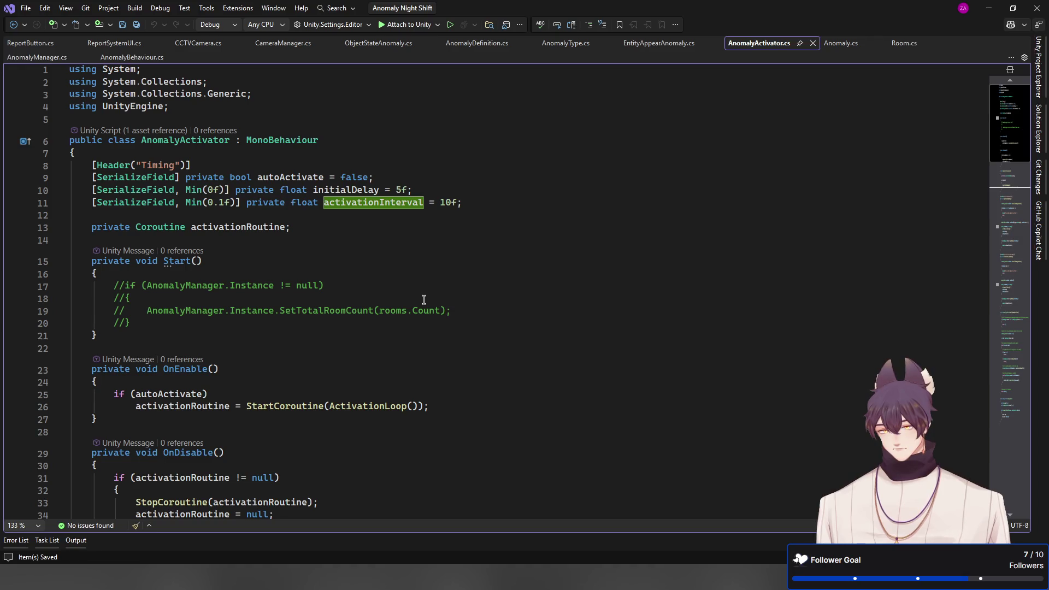
key(ctrl+shift+Down)
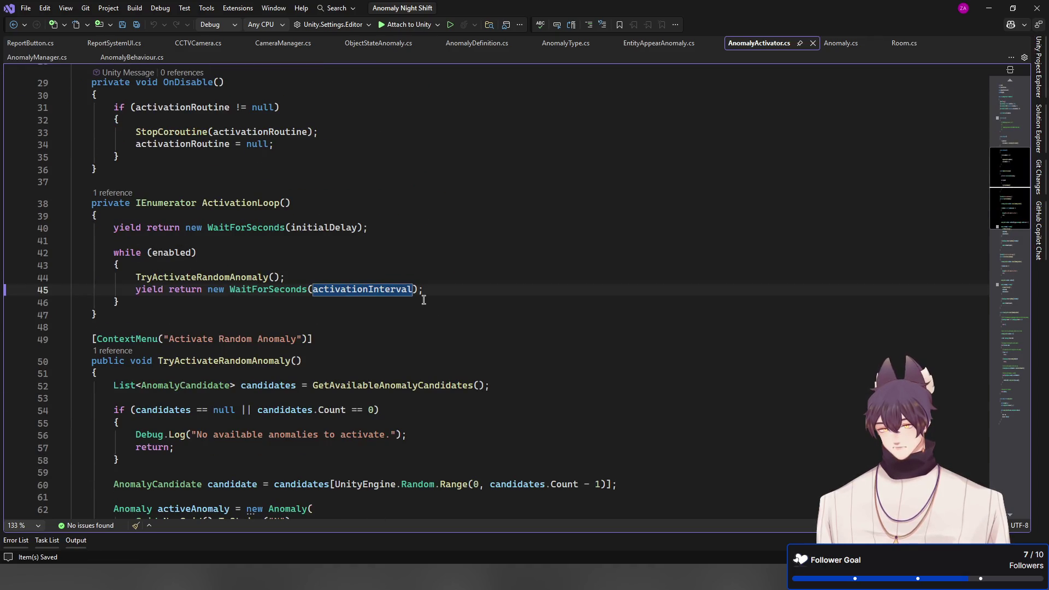
click(230, 277)
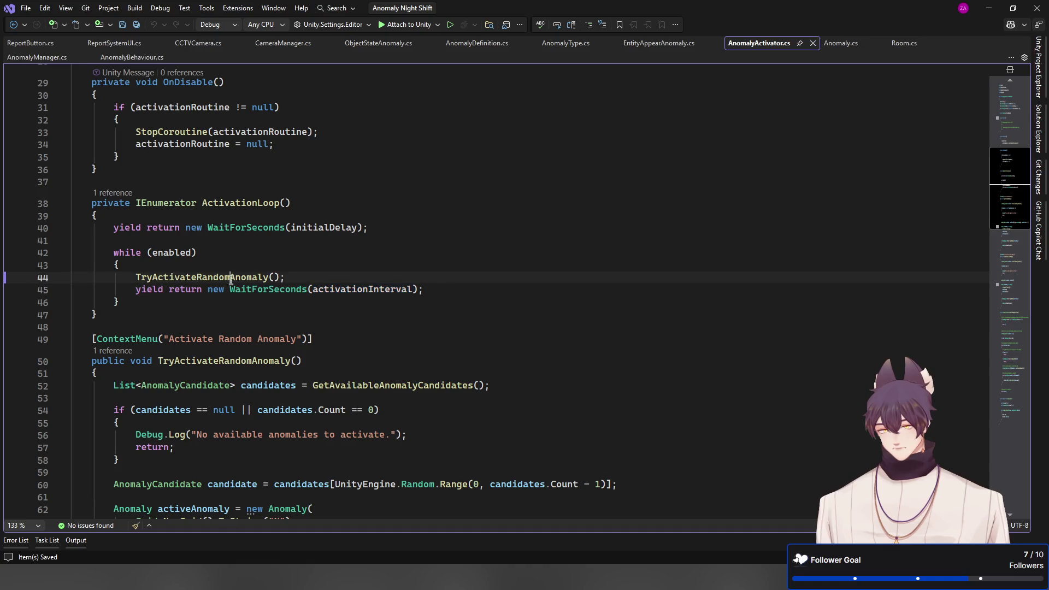
scroll(397, 337, down, 4)
scroll(397, 337, down, 1)
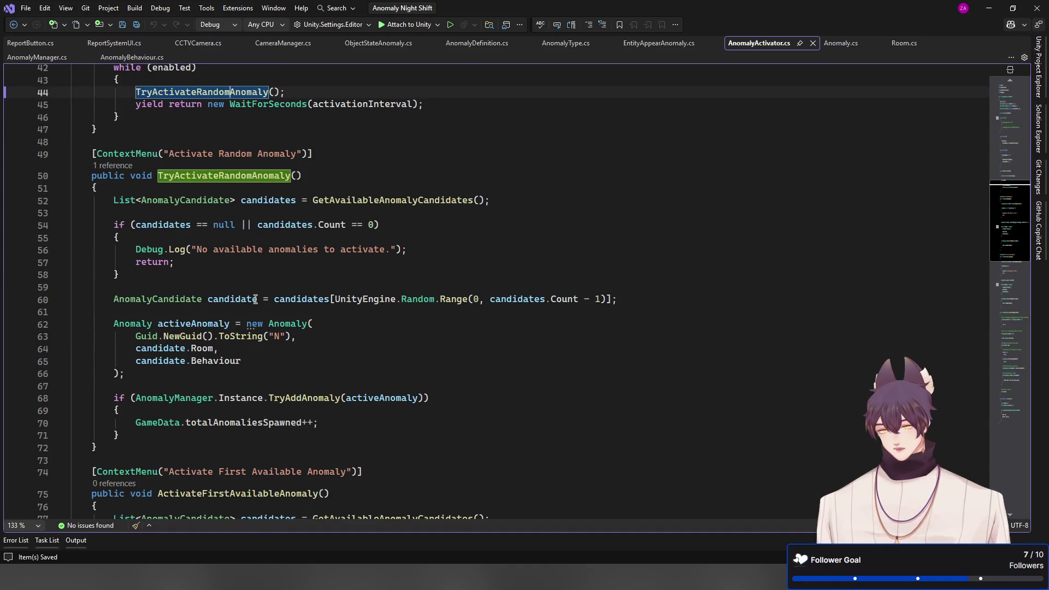
click(128, 190)
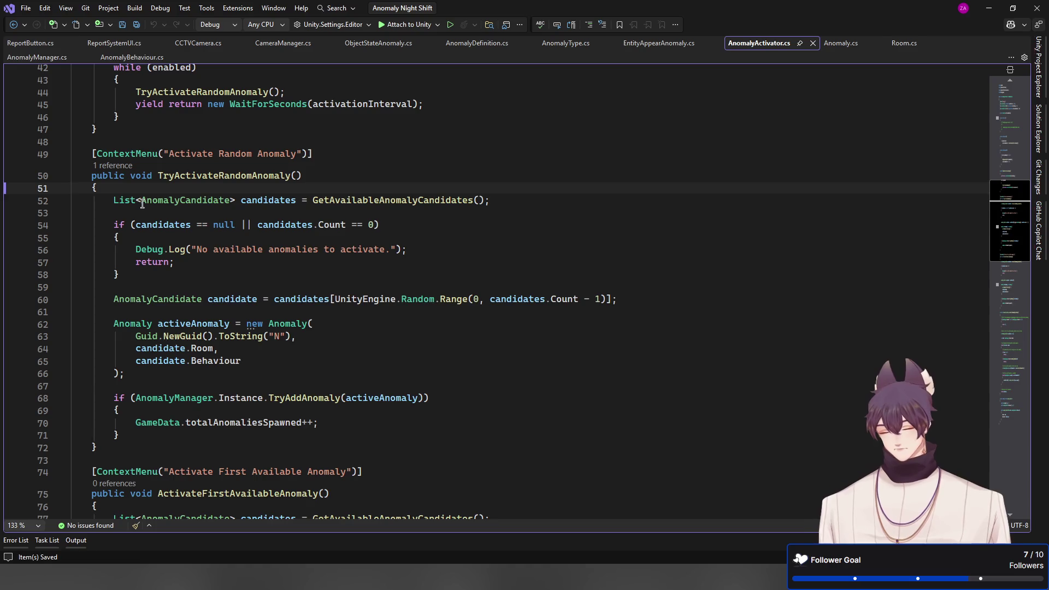
Add Copilot comments above the candidates list, the empty-candidates check and the random selection
key(Return)
text(//)
key(Tab)
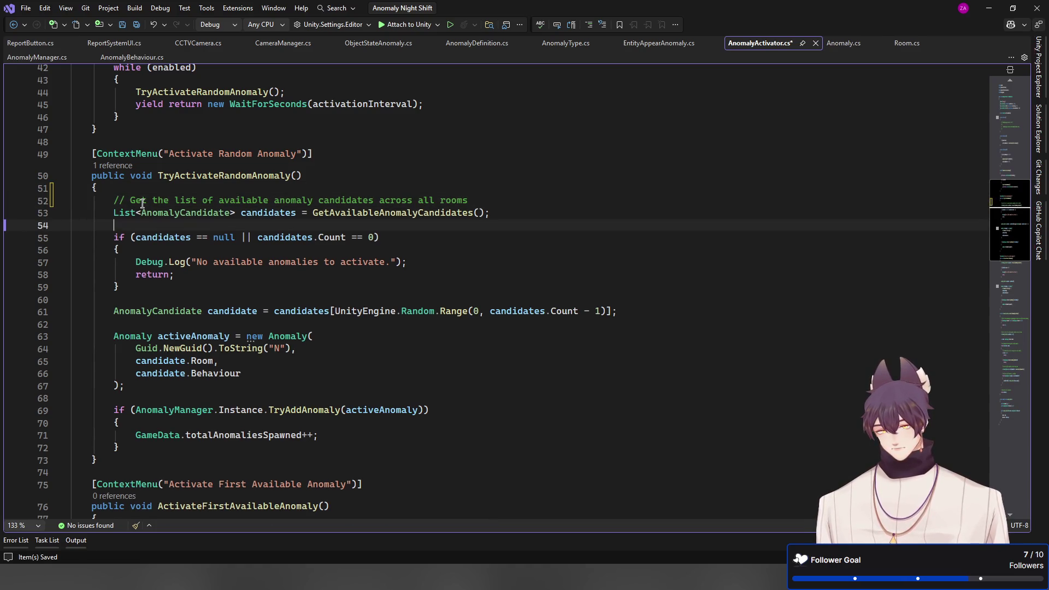
key(Return)
key(Tab)
key(Down)
key(Down)
key(Down)
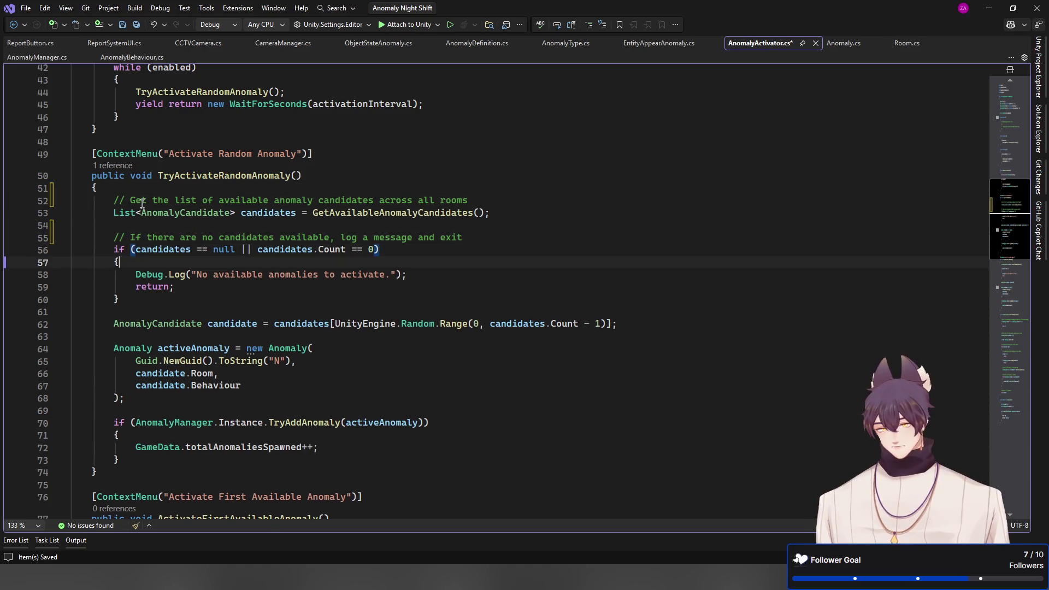
key(Down)
key(Return)
text(//)
key(Tab)
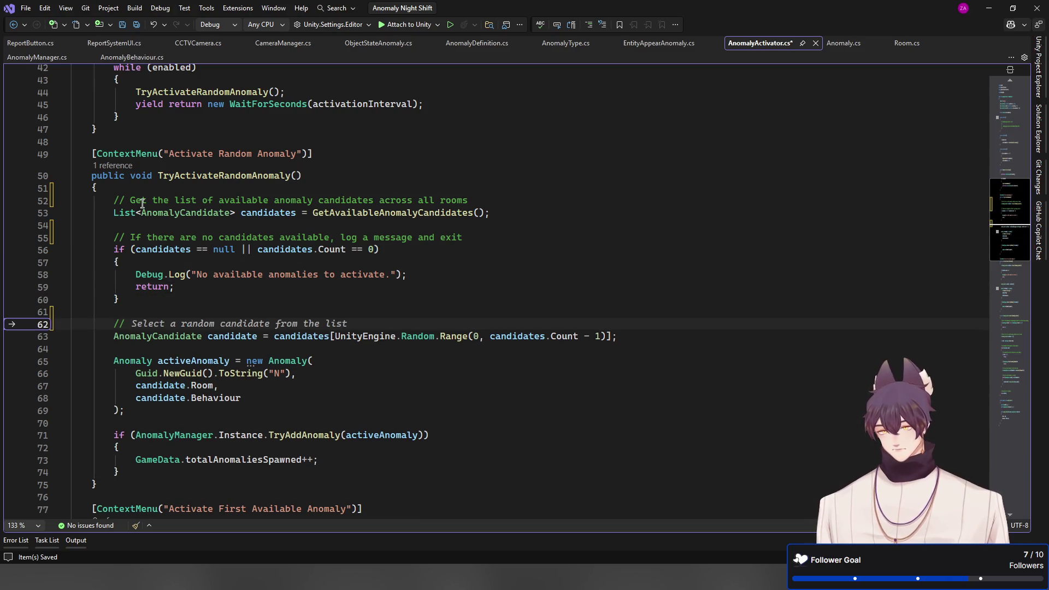
Add Copilot comments above the anomaly creation and the AnomalyManager add check
key(Down)
key(Down)
key(Return)
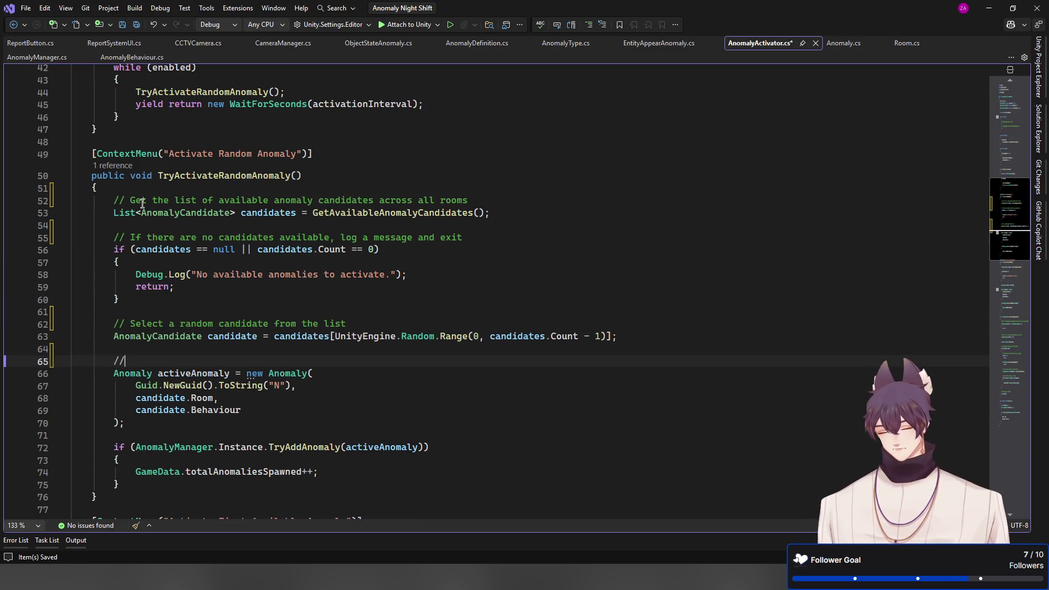
text(//)
key(Tab)
key(Down)
key(Down)
key(Down)
key(Down)
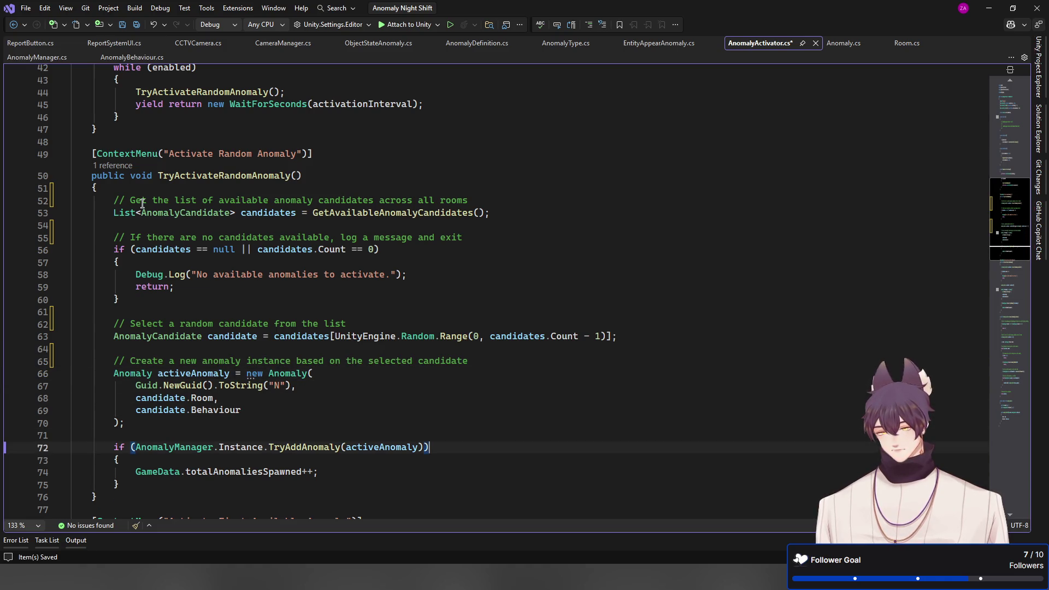
key(Return)
text(//)
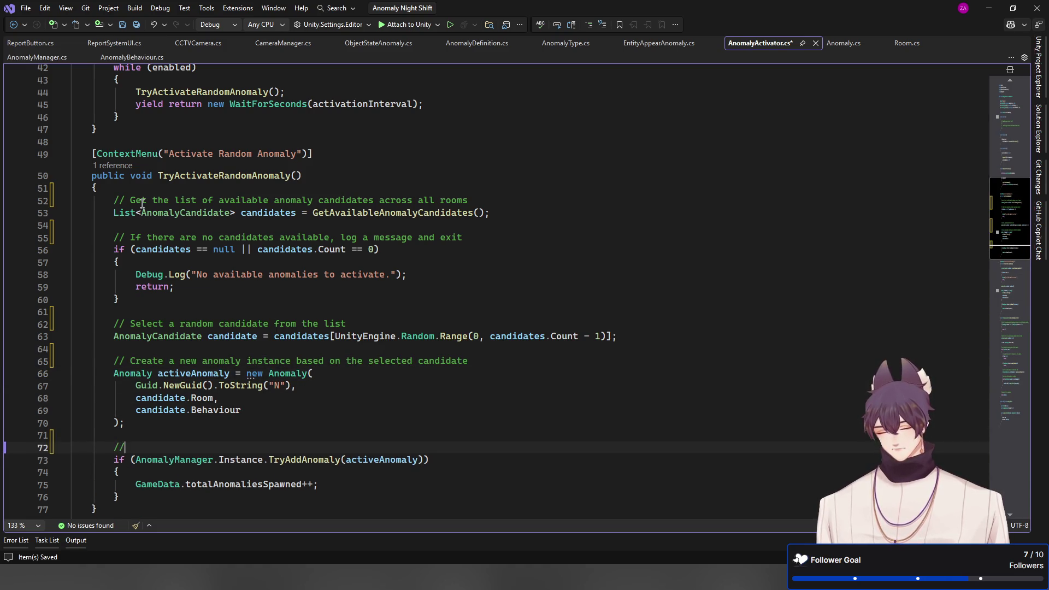
key(Tab)
scroll(142, 203, down, 6)
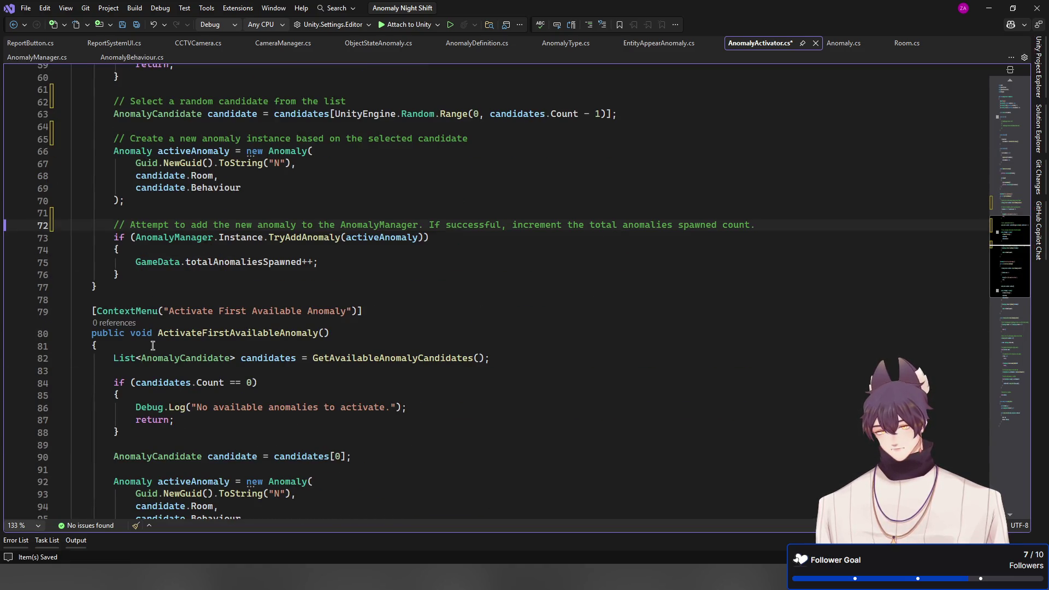
click(155, 345)
scroll(305, 397, up, 7)
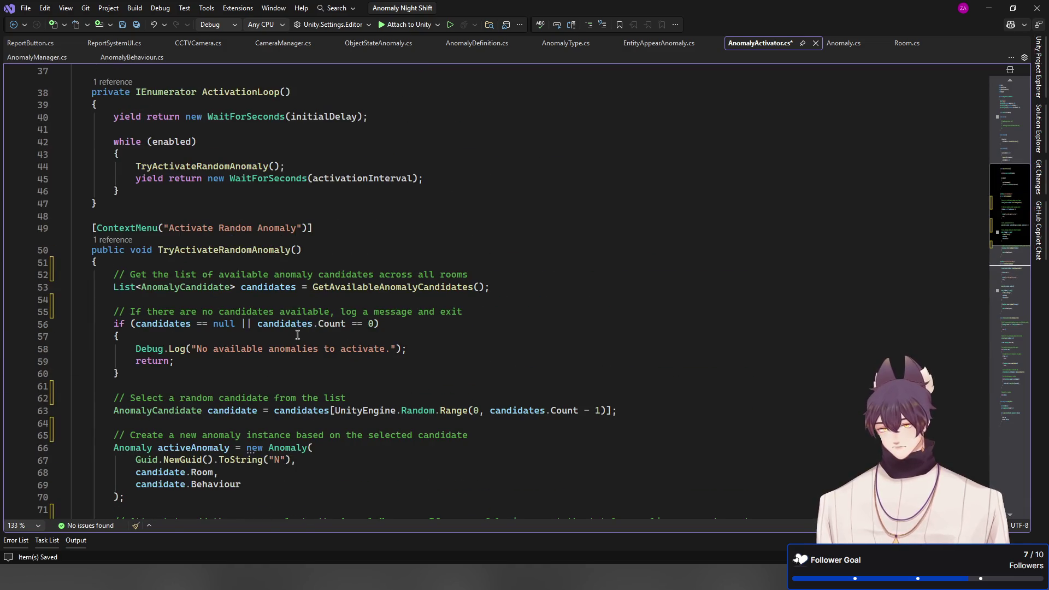
scroll(297, 303, down, 4)
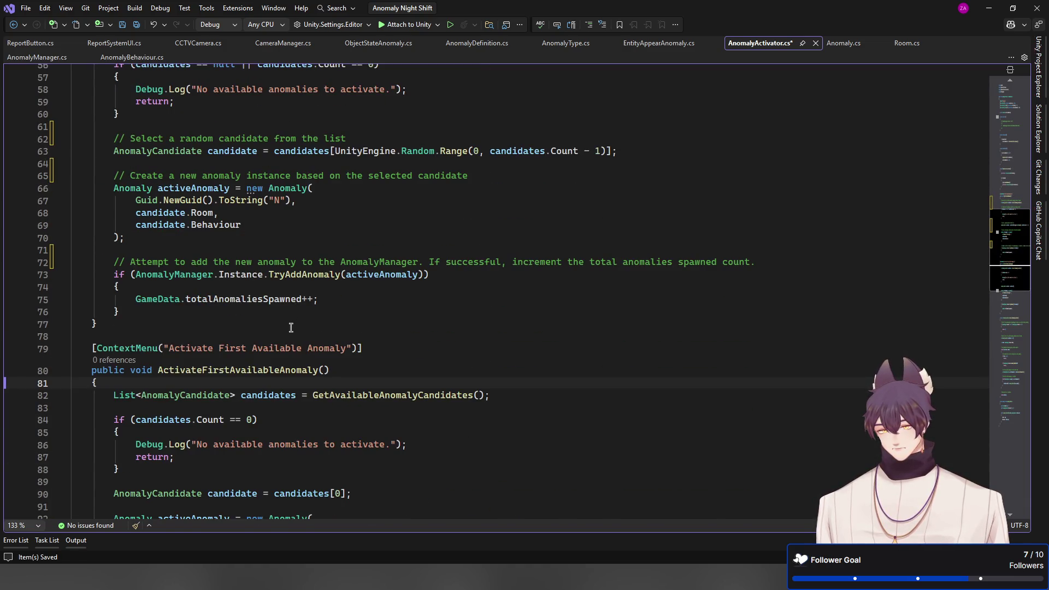
Comment the candidate fetch and the empty-list check in ActivateFirstAvailableAnomaly, then save AnomalyActivator.cs
scroll(290, 328, down, 1)
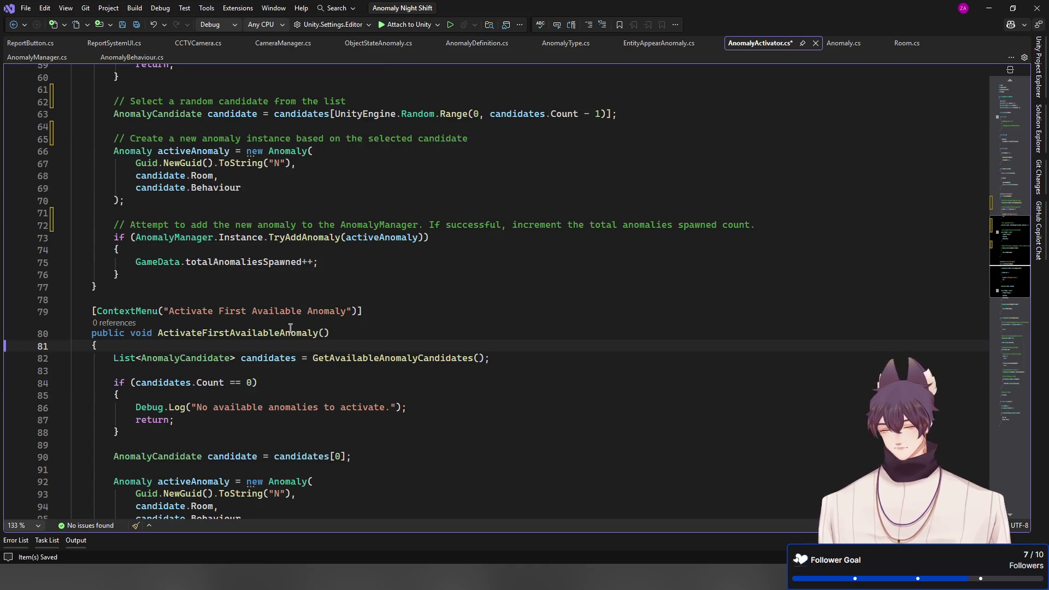
key(Return)
text(//)
key(Tab)
key(Down)
key(Down)
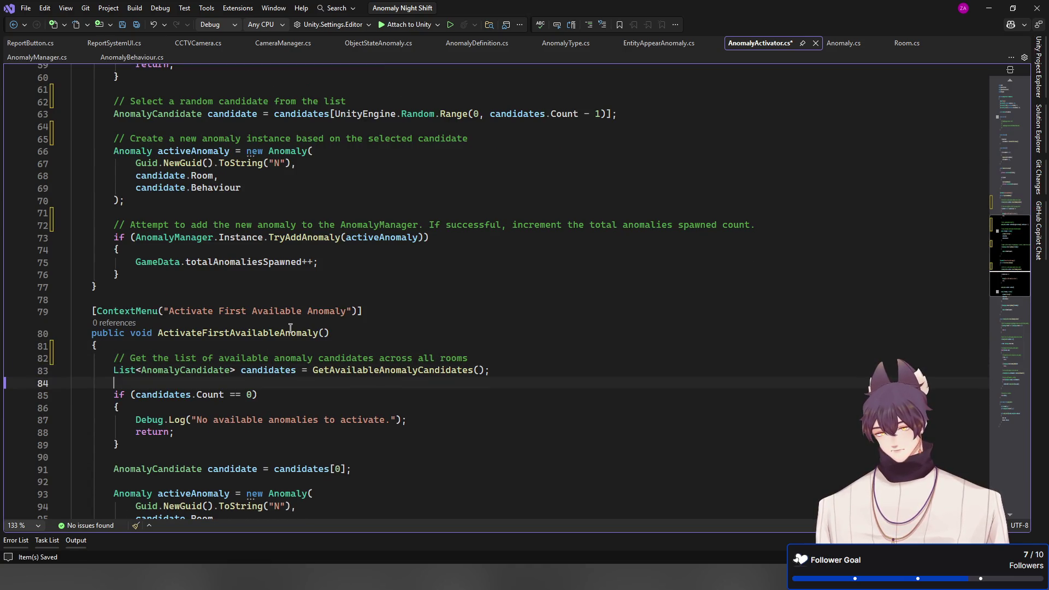
key(Return)
text(//)
key(Tab)
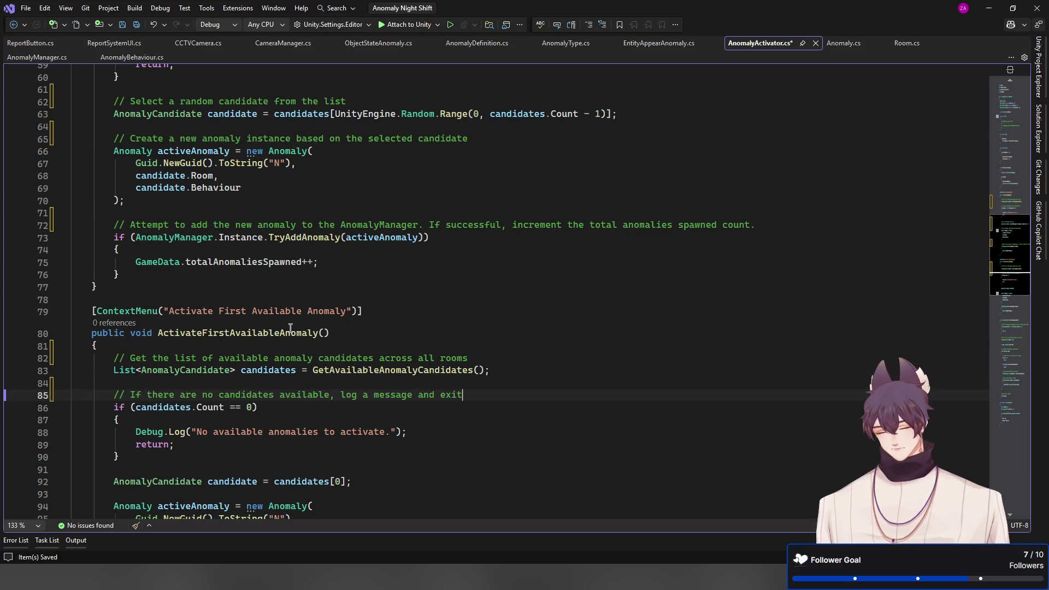
key(ctrl+s)
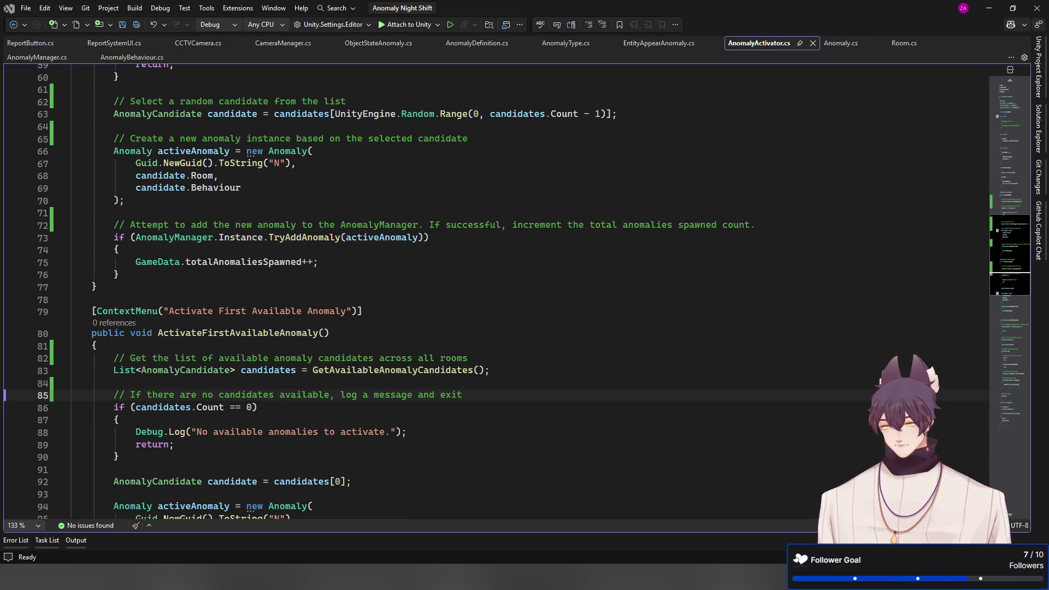
Comment the first-candidate pick, anomaly creation and AnomalyManager add, then save AnomalyActivator.cs
scroll(516, 291, down, 3)
click(291, 350)
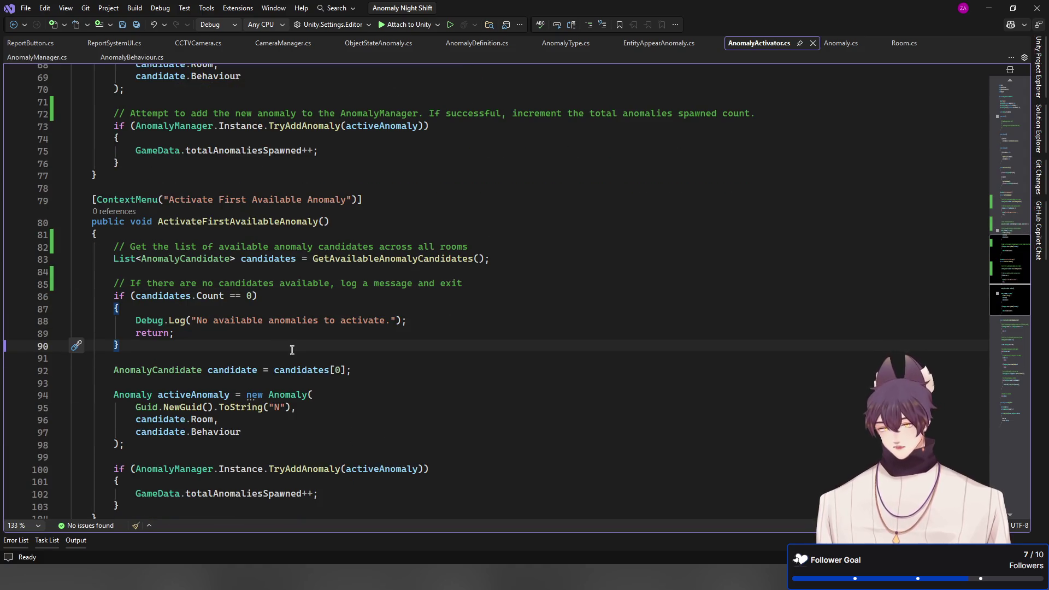
key(Return)
text(//)
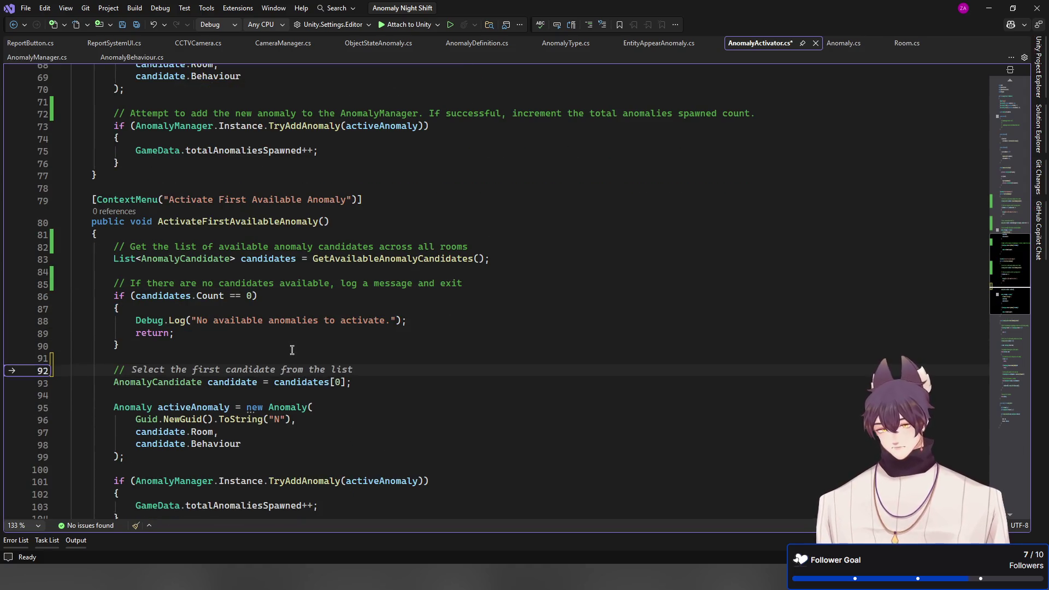
key(Tab)
key(Down)
key(Down)
key(Return)
text(//)
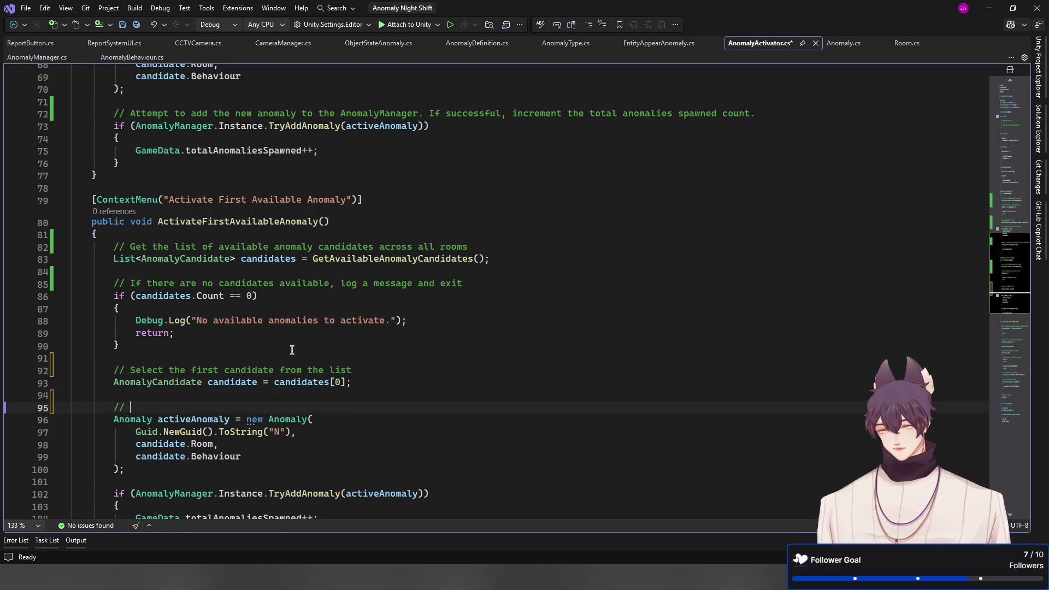
key(Tab)
key(Down)
key(Down)
key(Down)
key(Down)
key(Down)
key(Return)
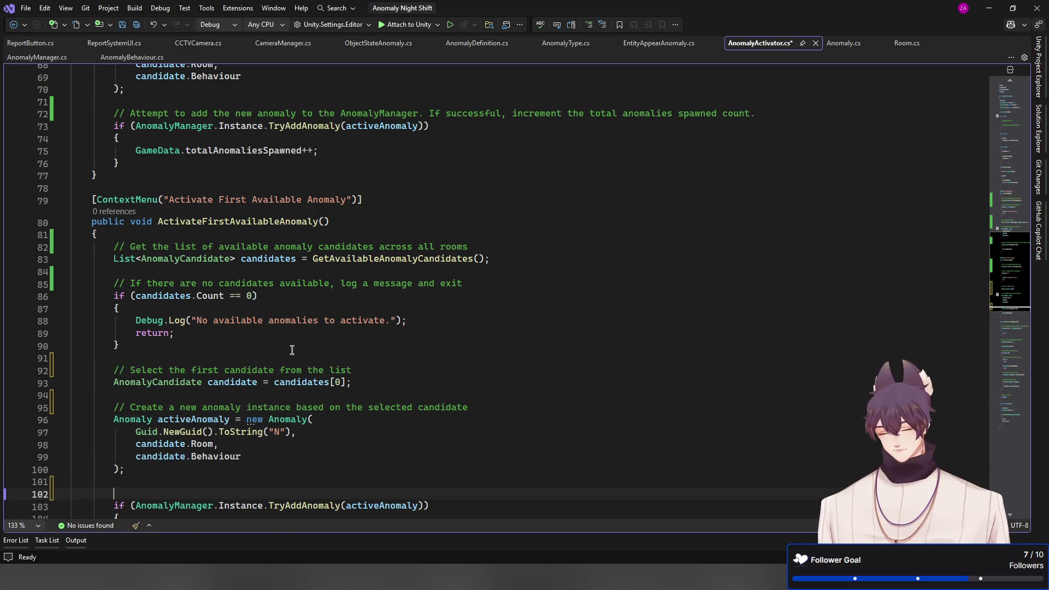
text(//)
key(Tab)
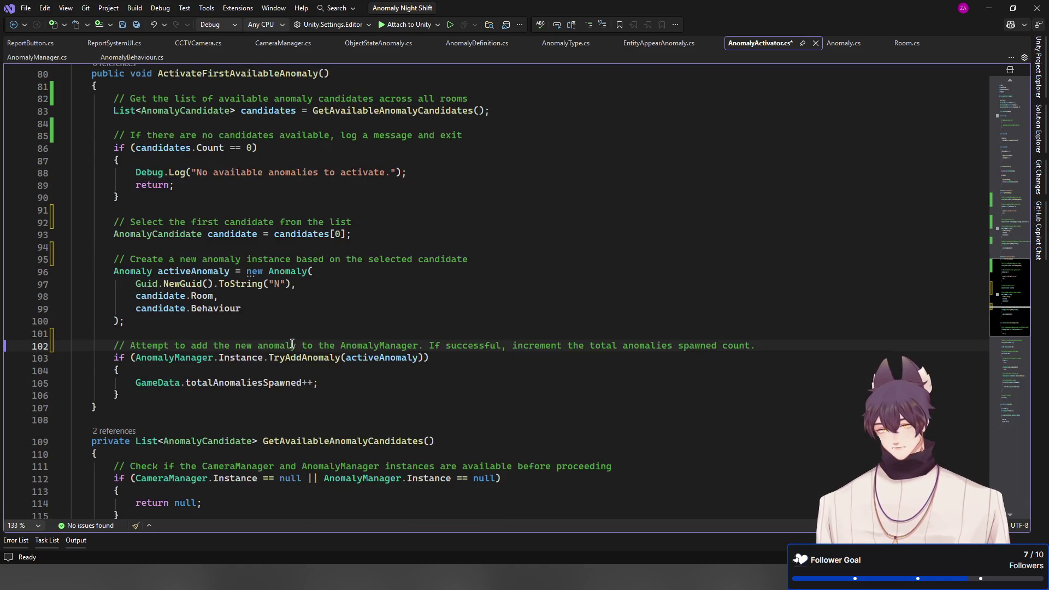
key(ctrl+s)
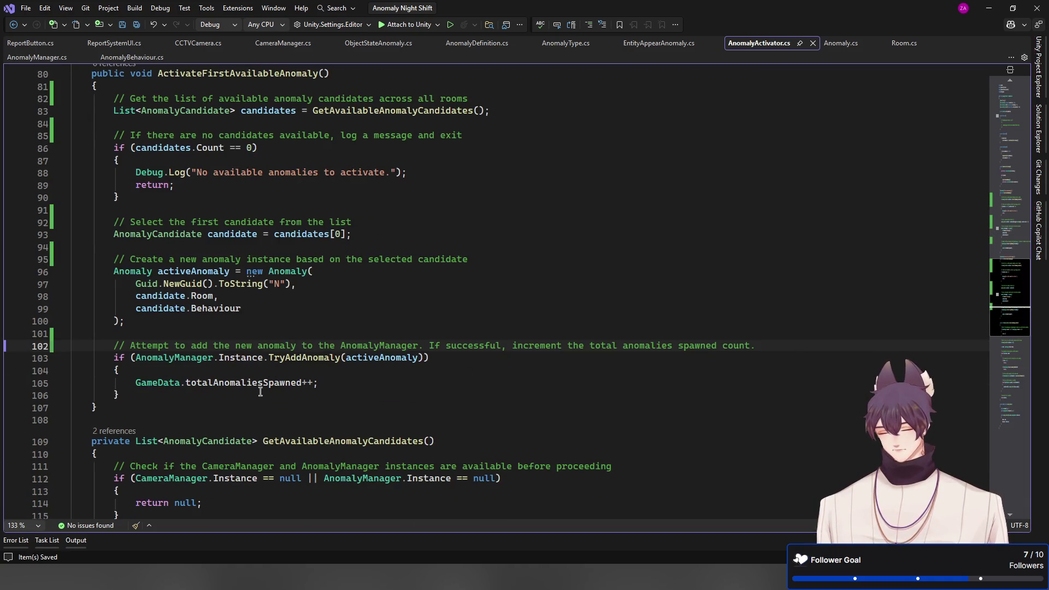
Select the totalAnomaliesSpawned field name and look through the surrounding code
double_click(258, 388)
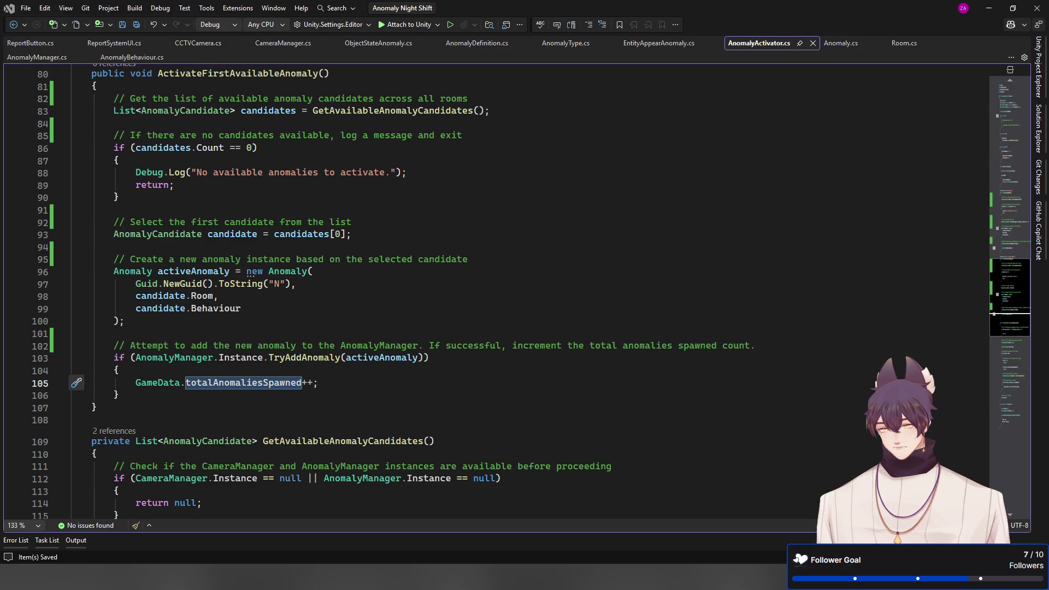
click(817, 535)
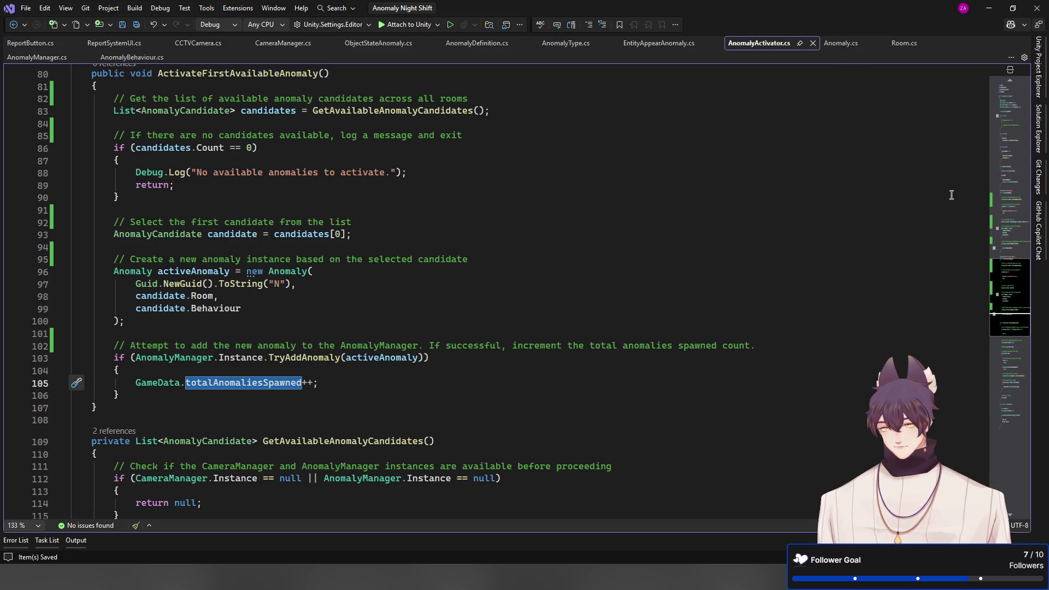
drag(999, 283, 998, 326)
scroll(998, 326, down, 1)
scroll(961, 290, up, 5)
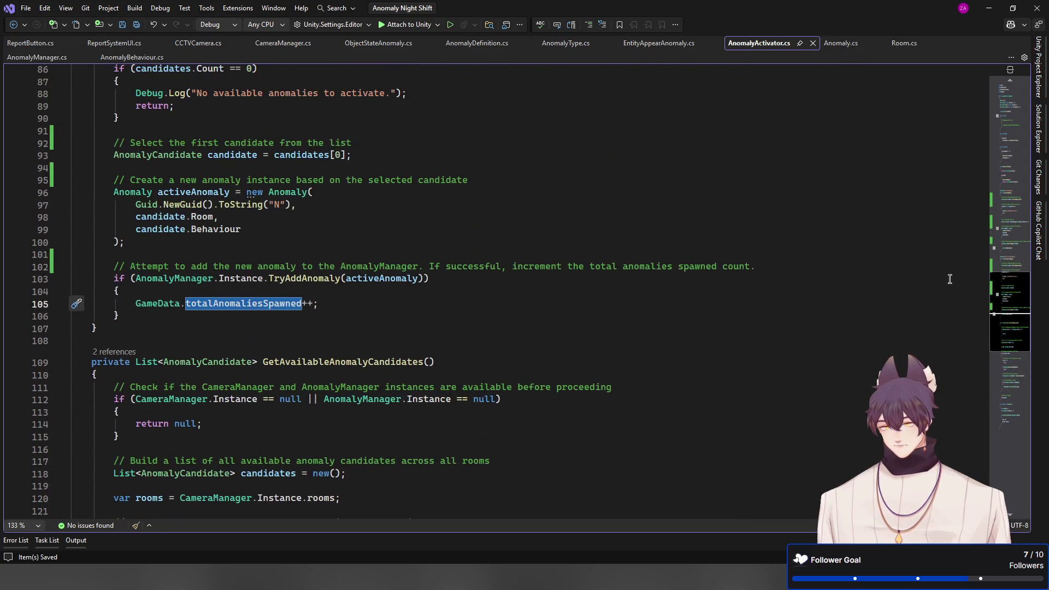
click(132, 57)
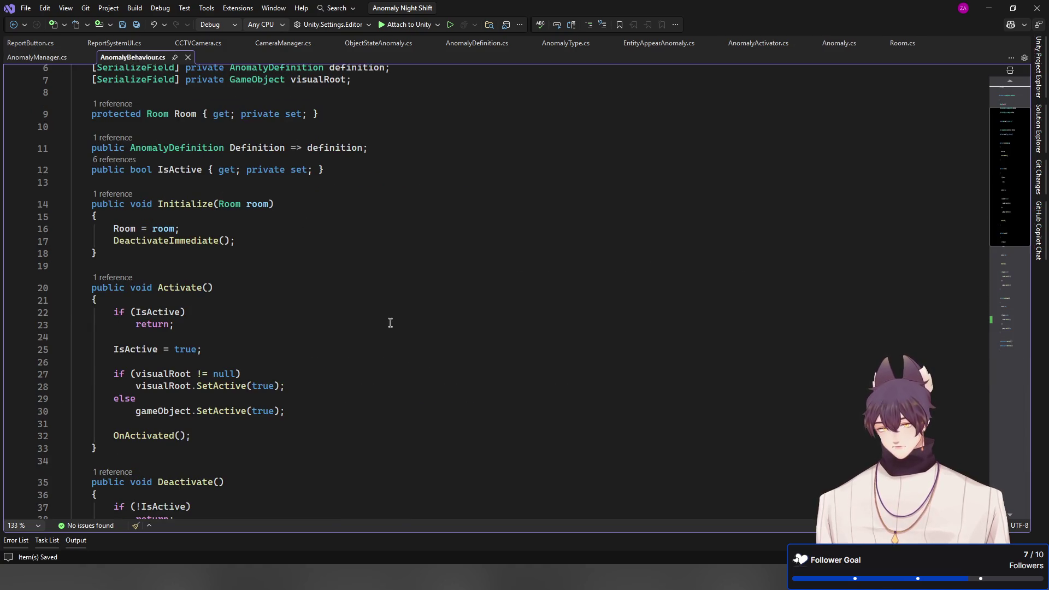
scroll(281, 391, down, 5)
scroll(282, 391, down, 4)
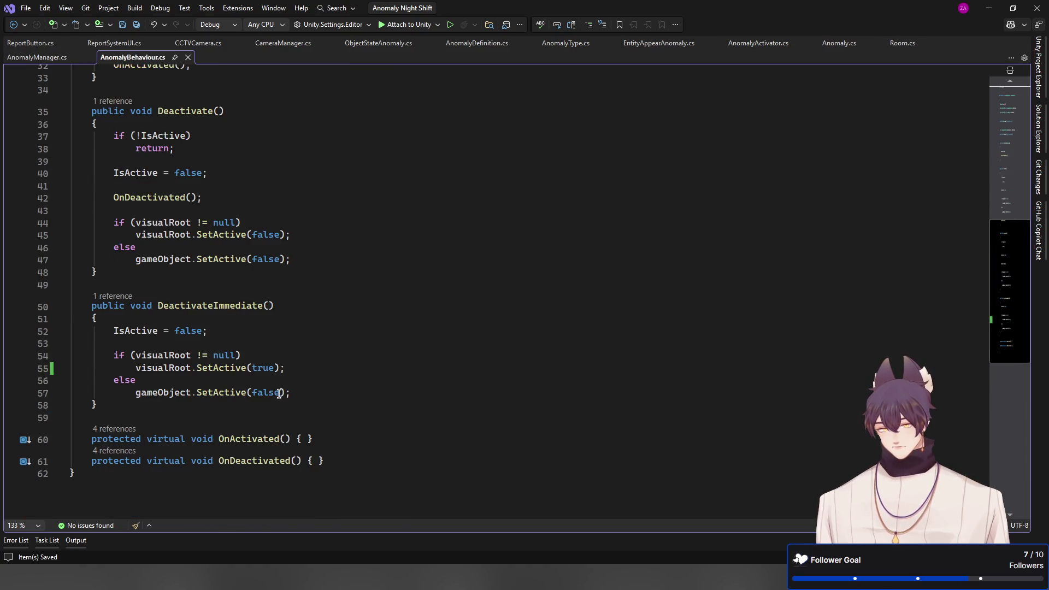
double_click(266, 369)
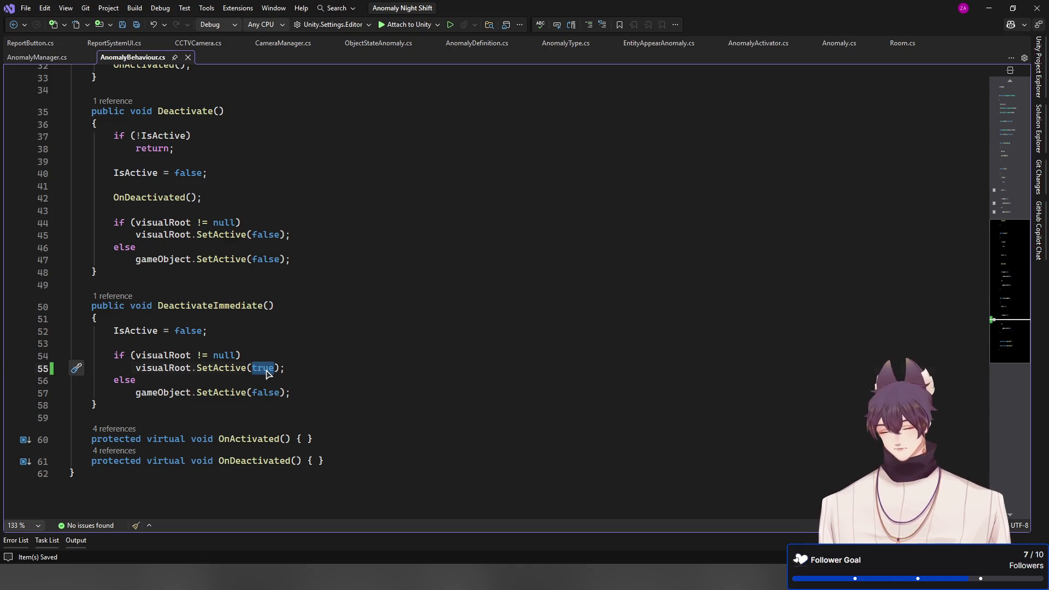
text(false)
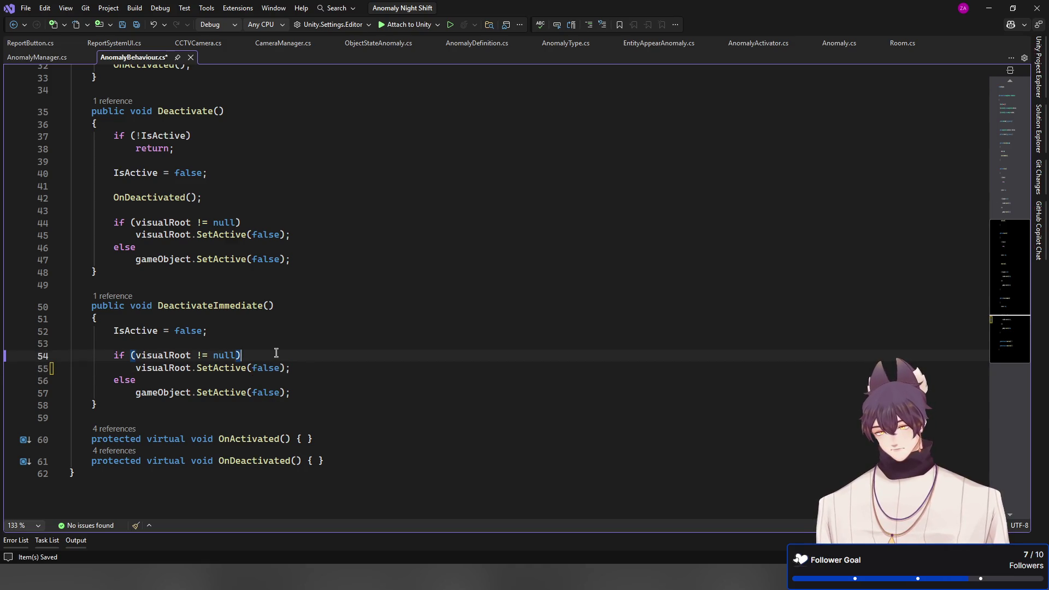
key(ctrl+s)
click(275, 356)
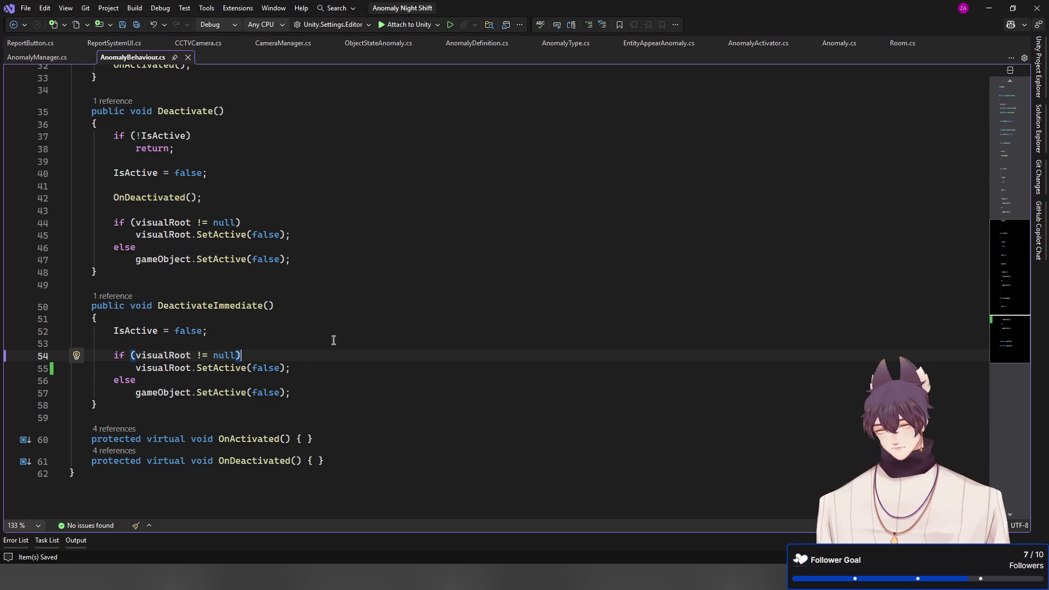
scroll(327, 285, up, 4)
scroll(327, 286, up, 6)
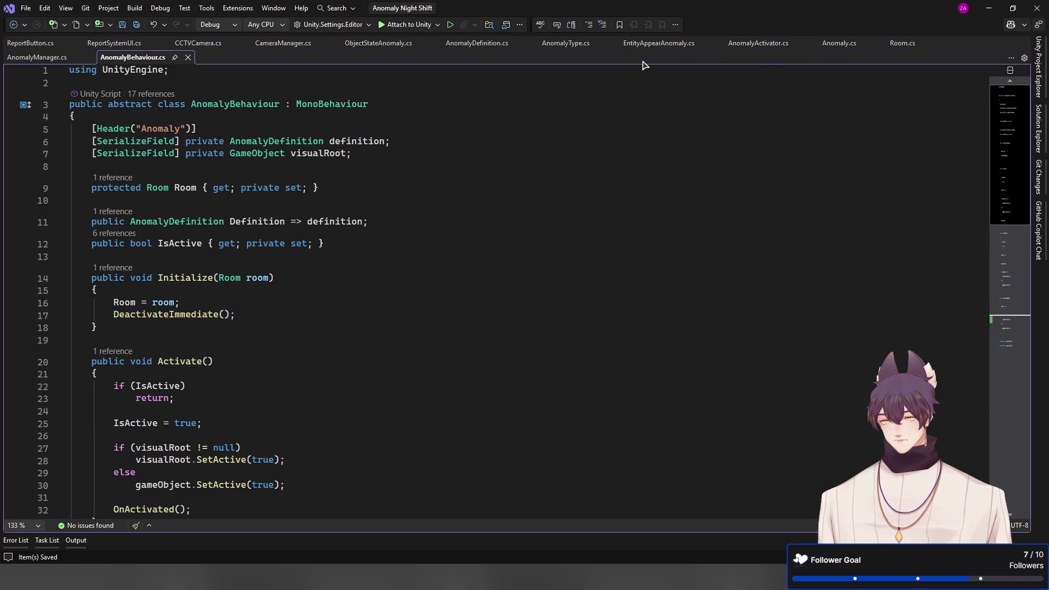
View ObjectStateAnomaly.cs, then scroll back up through AnomalyActivator.cs
click(374, 45)
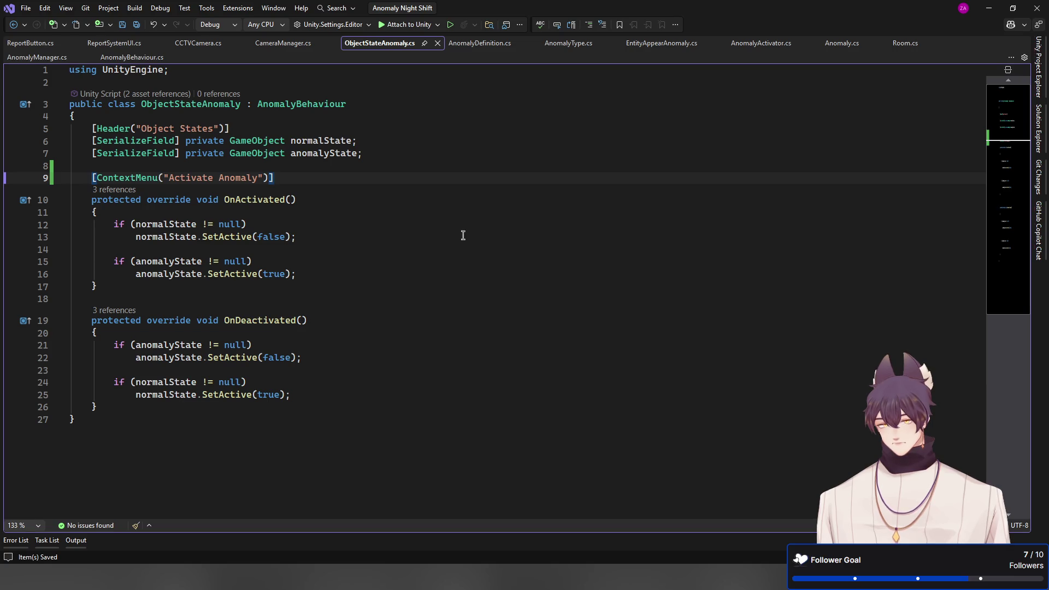
click(764, 48)
scroll(639, 212, up, 10)
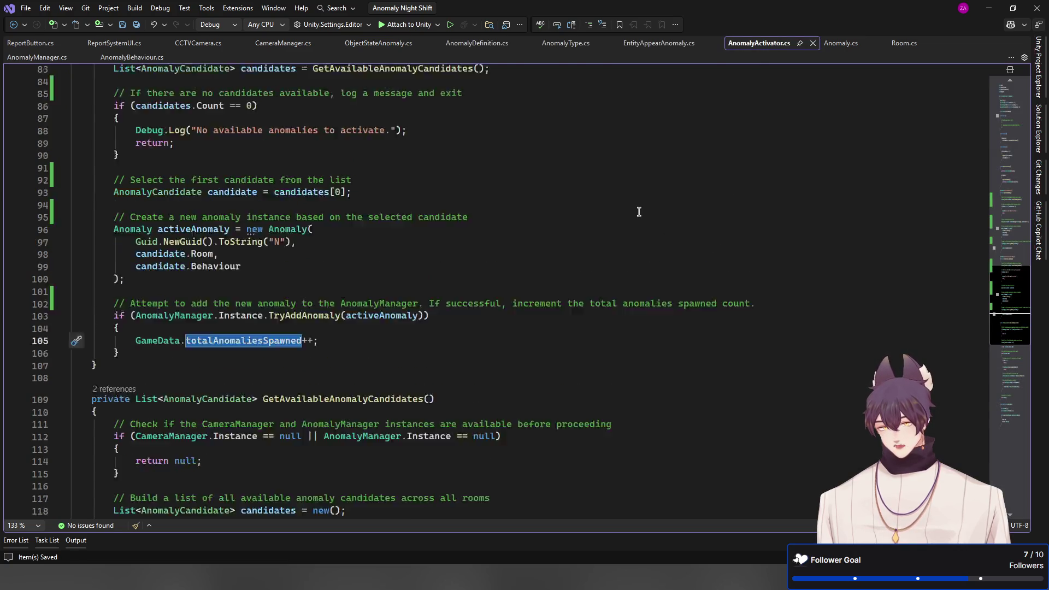
scroll(639, 211, up, 6)
scroll(639, 212, up, 10)
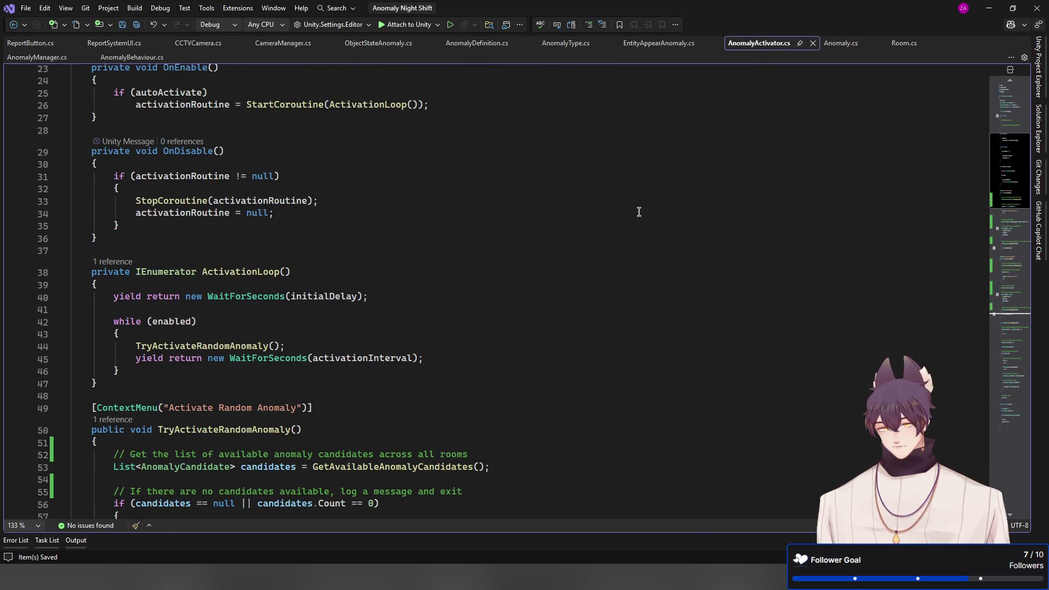
scroll(638, 212, up, 2)
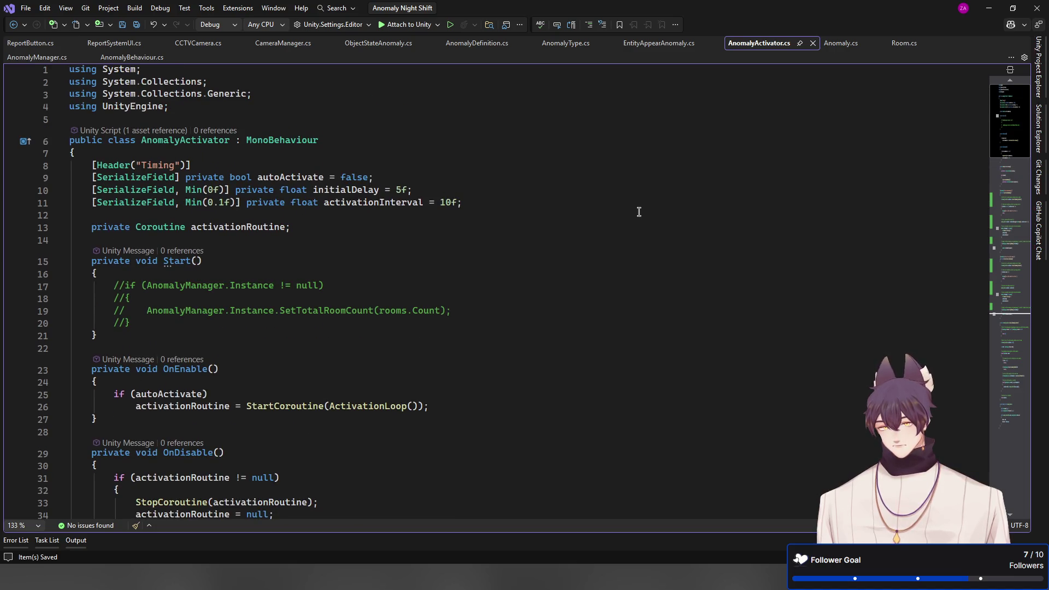
Review the AnomalyBehaviour and AnomalyDefinition scripts, then go from ObjectStateAnomaly to AnomalyBehaviour's definition
click(131, 58)
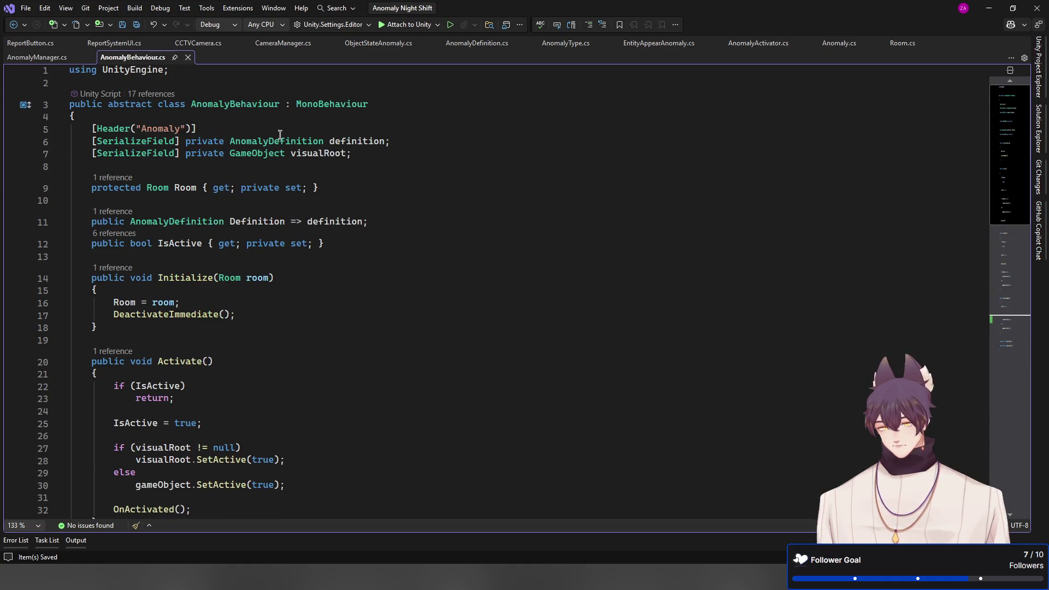
click(486, 48)
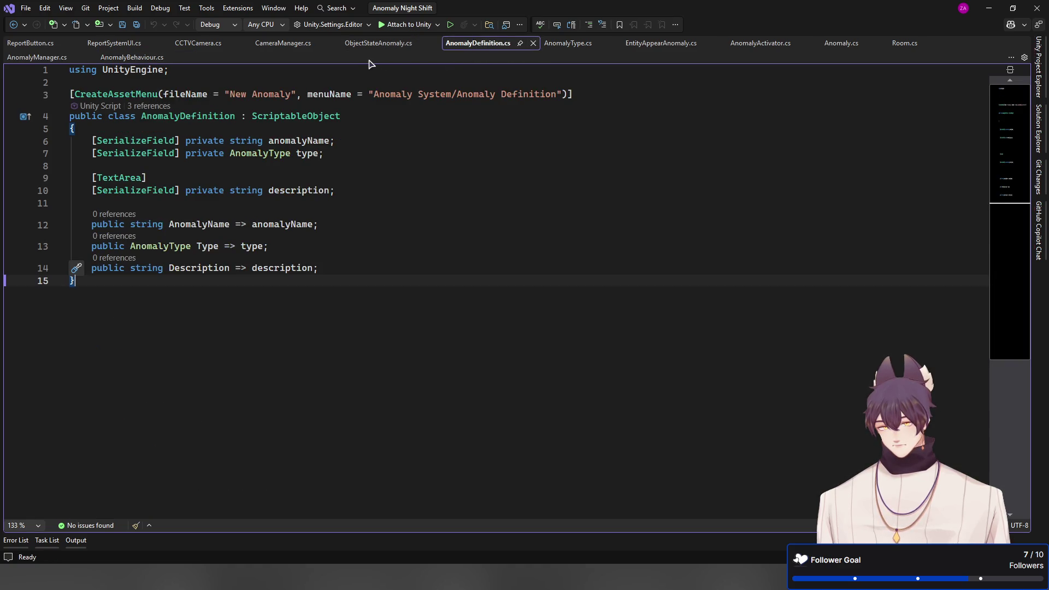
click(365, 44)
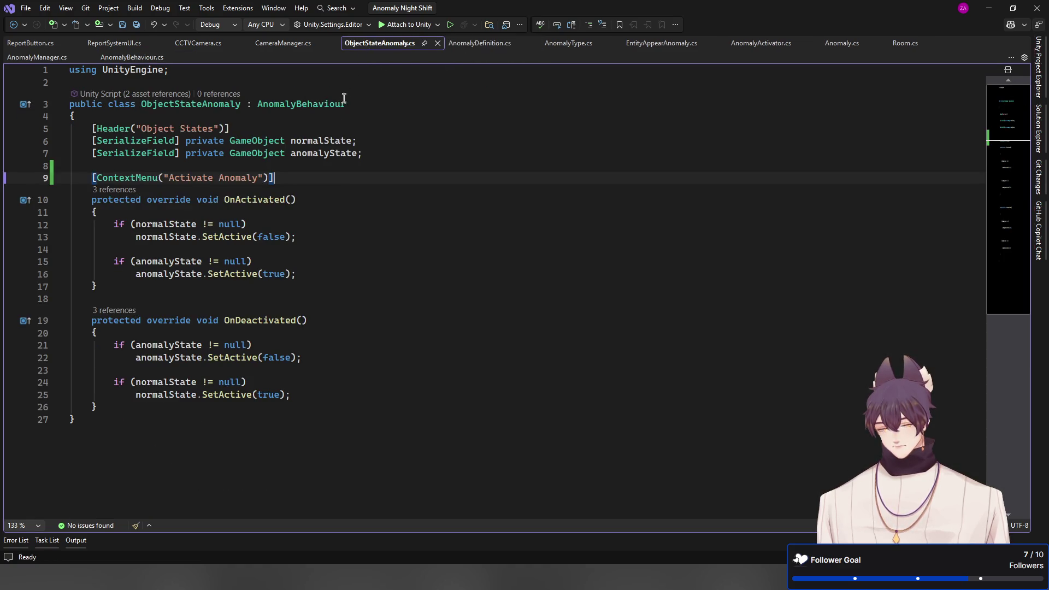
ctrl+click(314, 105)
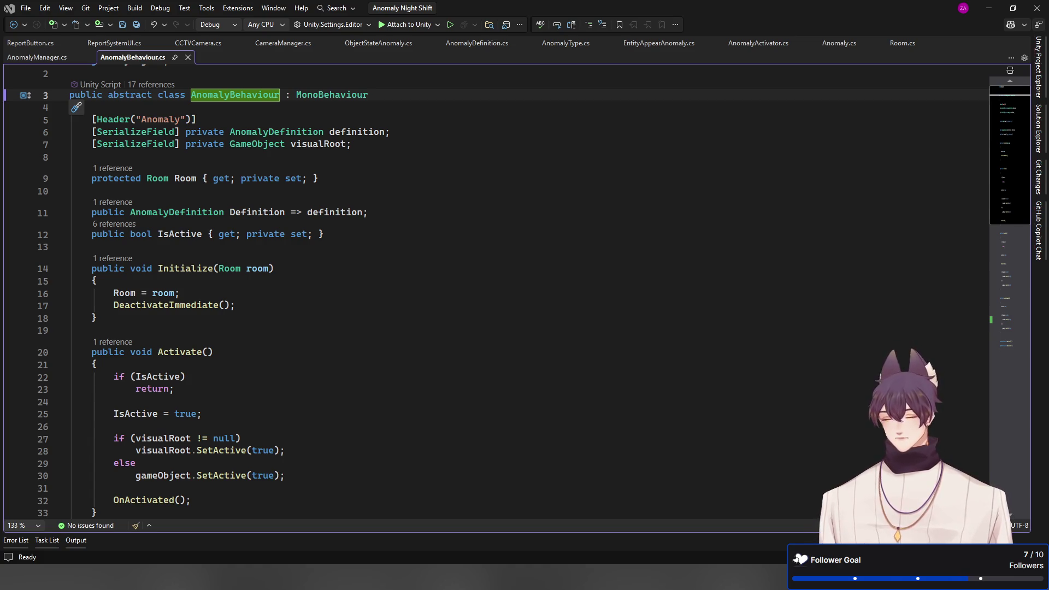
Walk around the running game and report the Pink Room anomaly
key(alt+Tab)
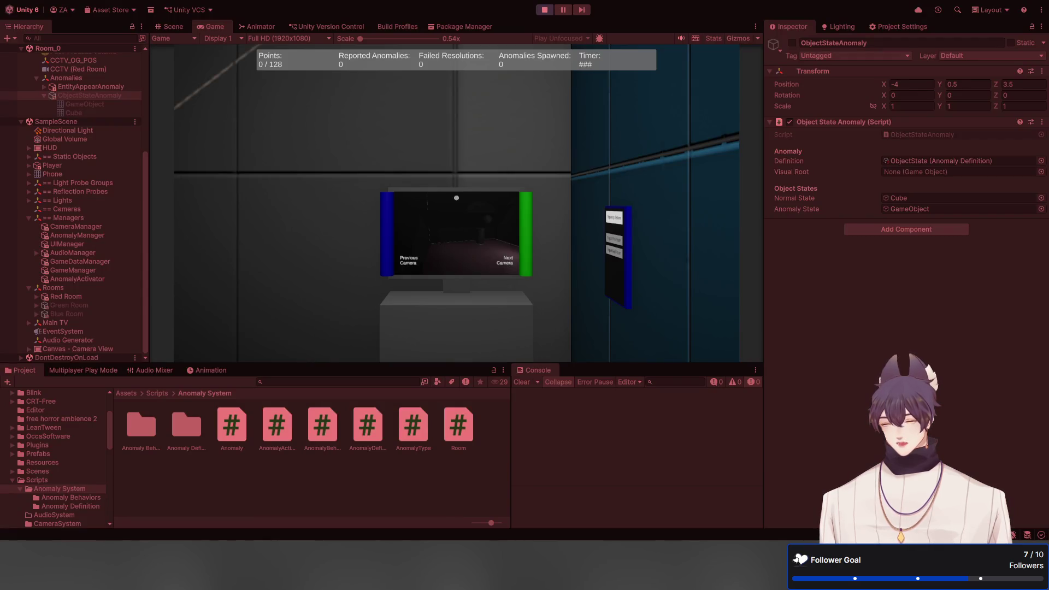
key(w)
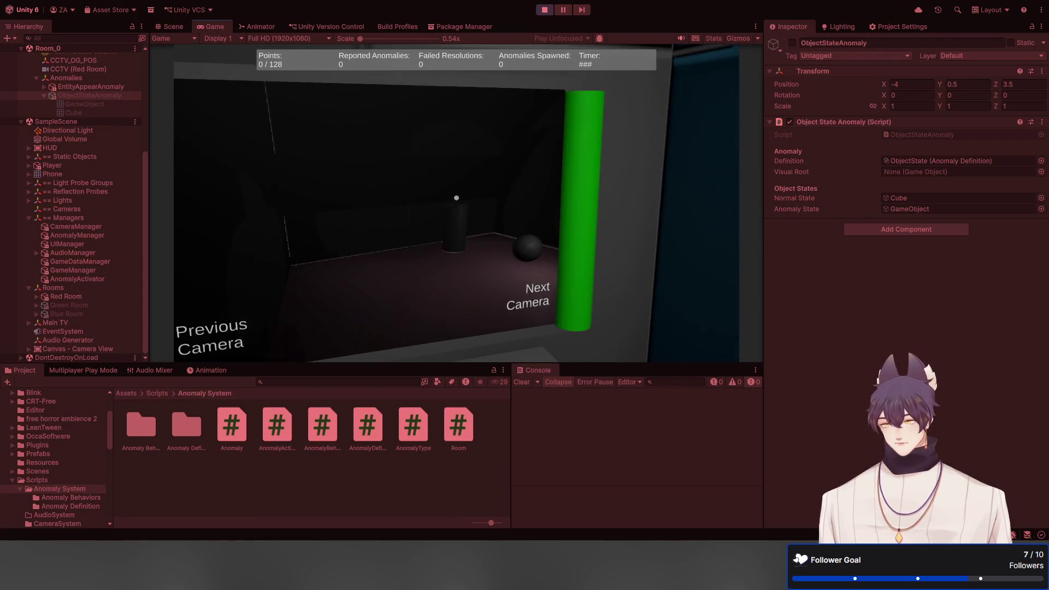
key(d)
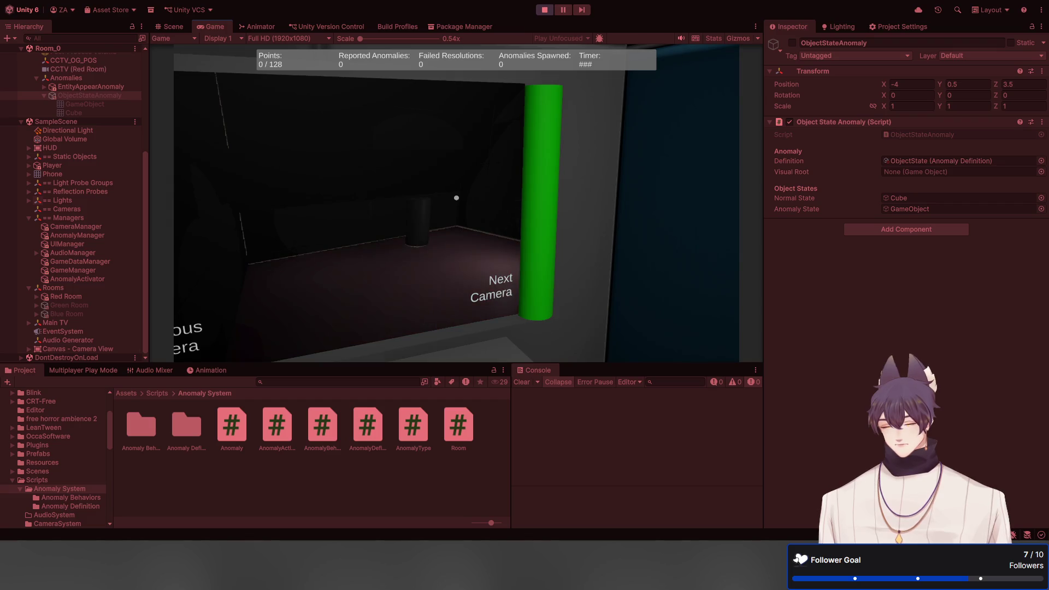
key(s)
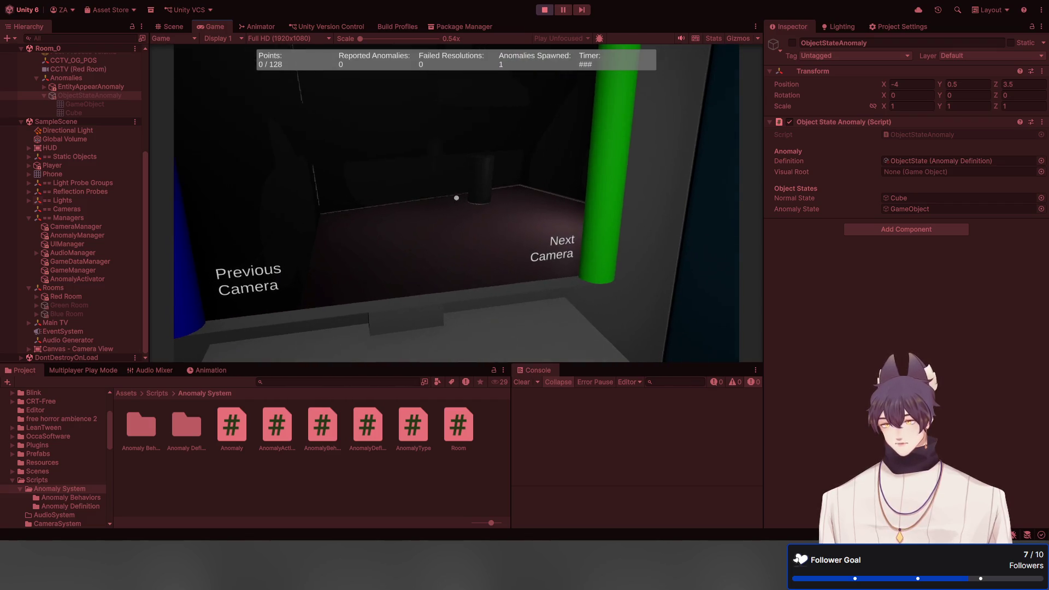
click(456, 198)
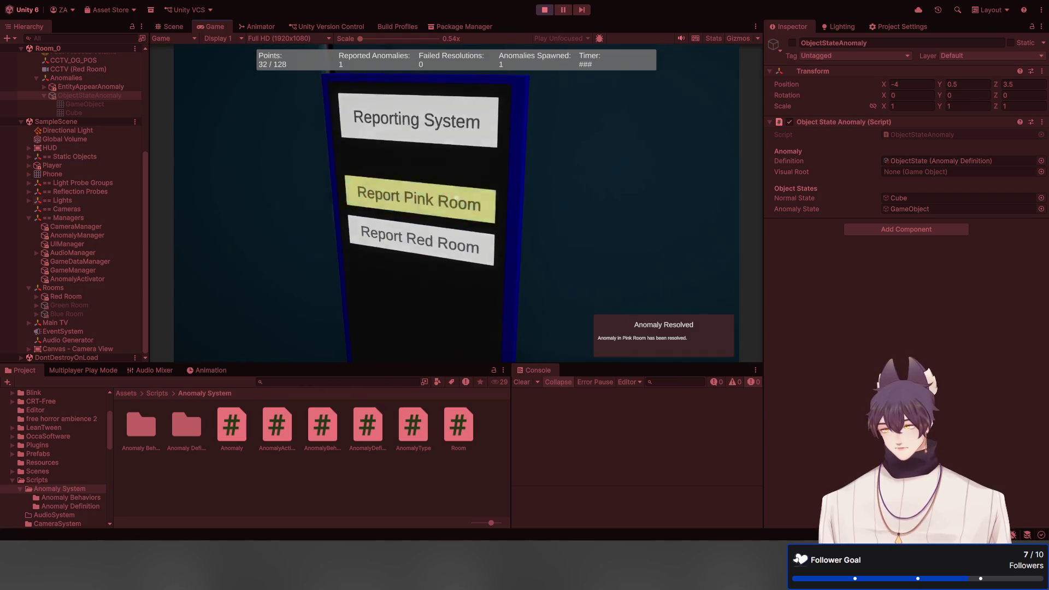
Report two Red Room anomalies from the reporting panel, then stop Play mode
key(d)
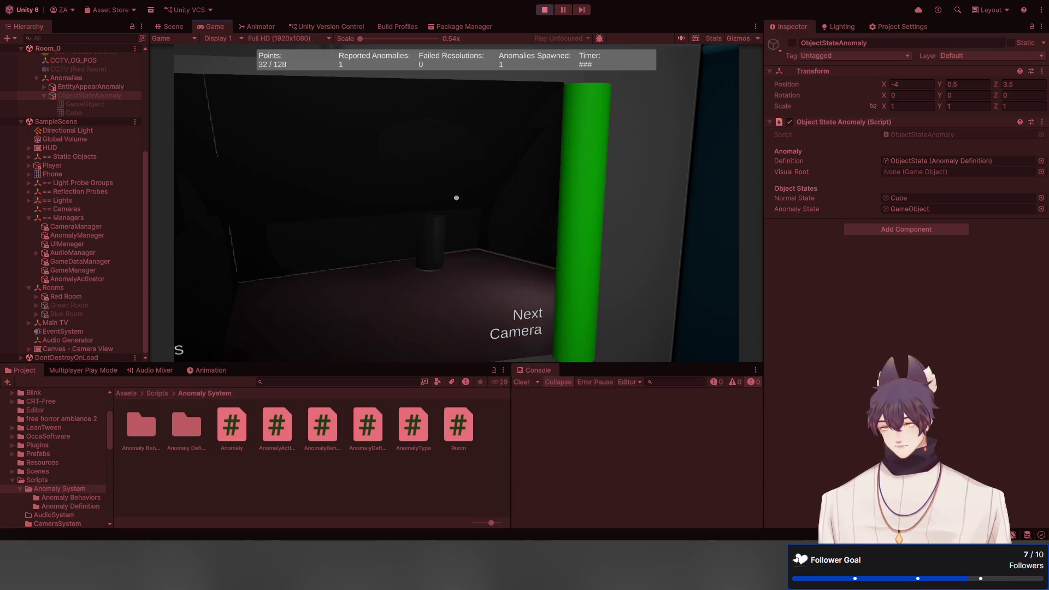
key(d)
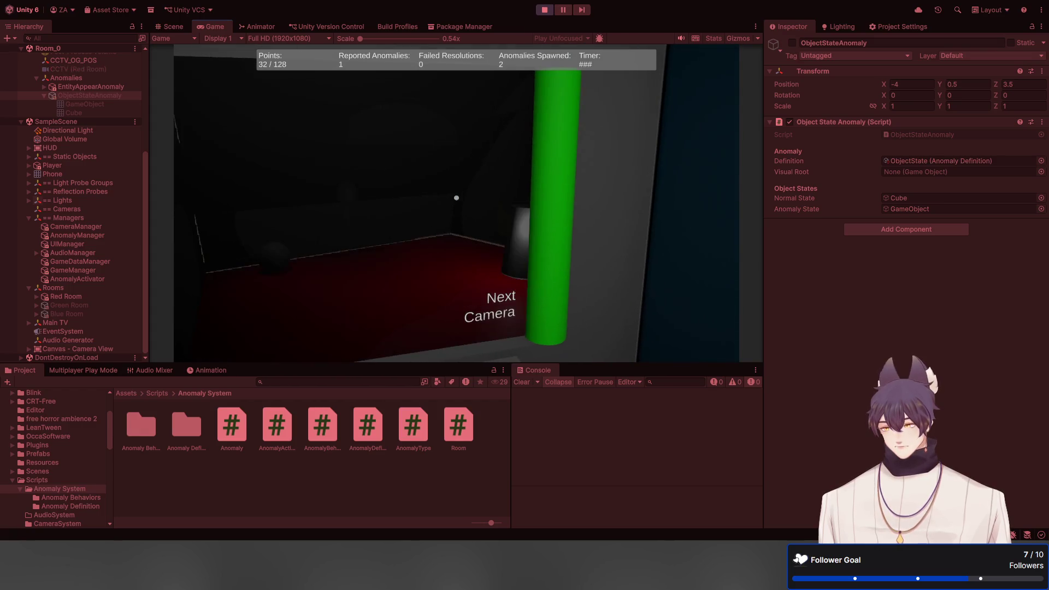
key(d)
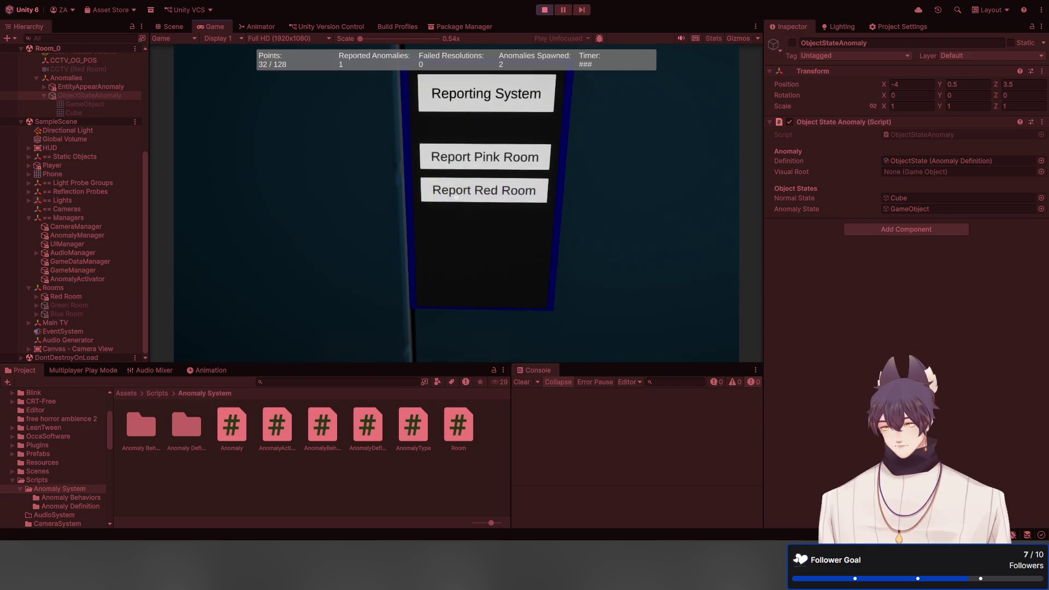
click(456, 197)
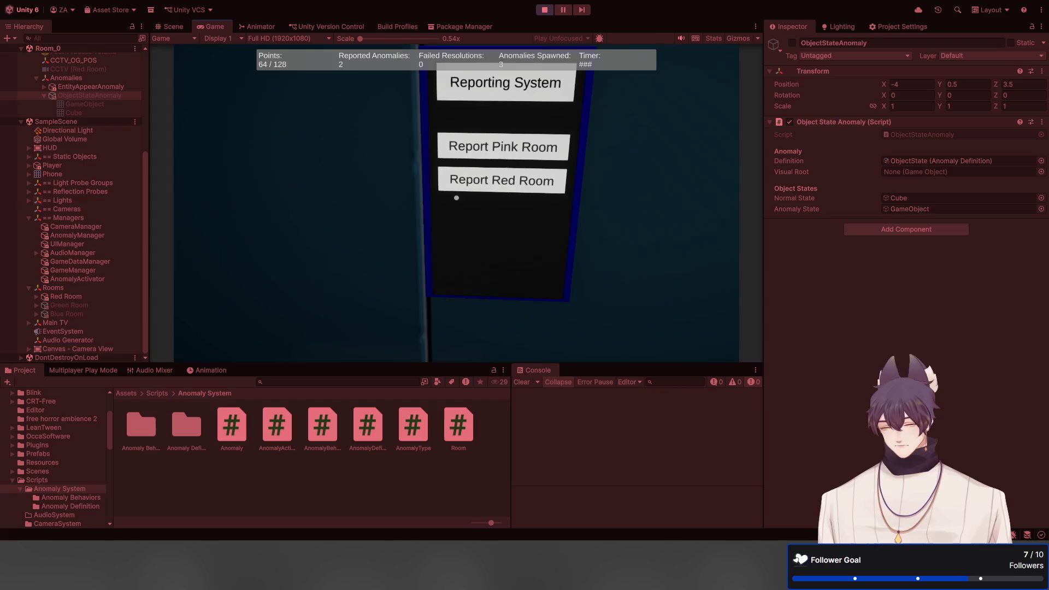
click(455, 198)
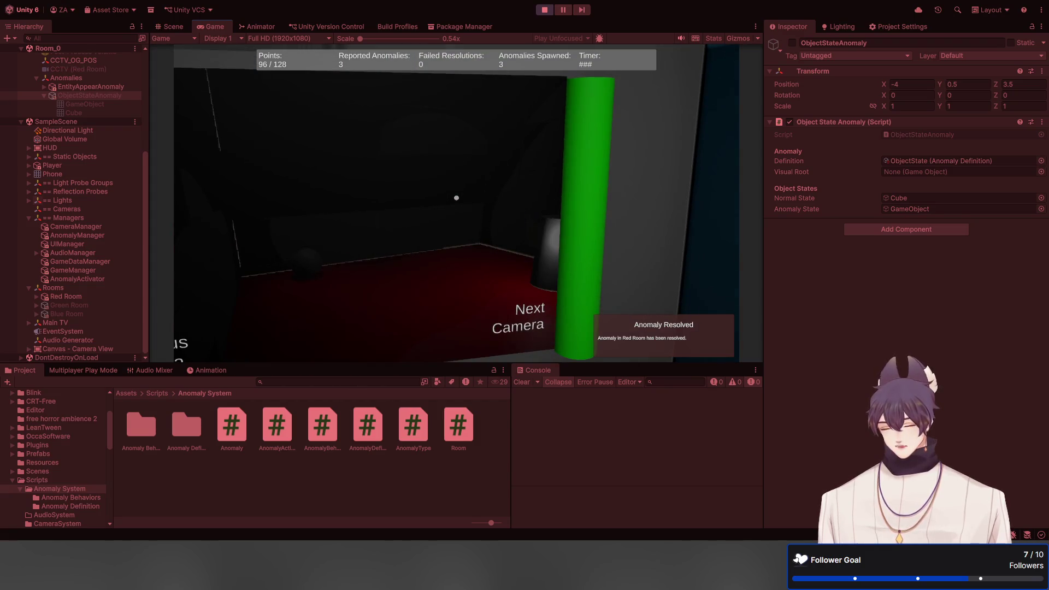
key(ctrl+p)
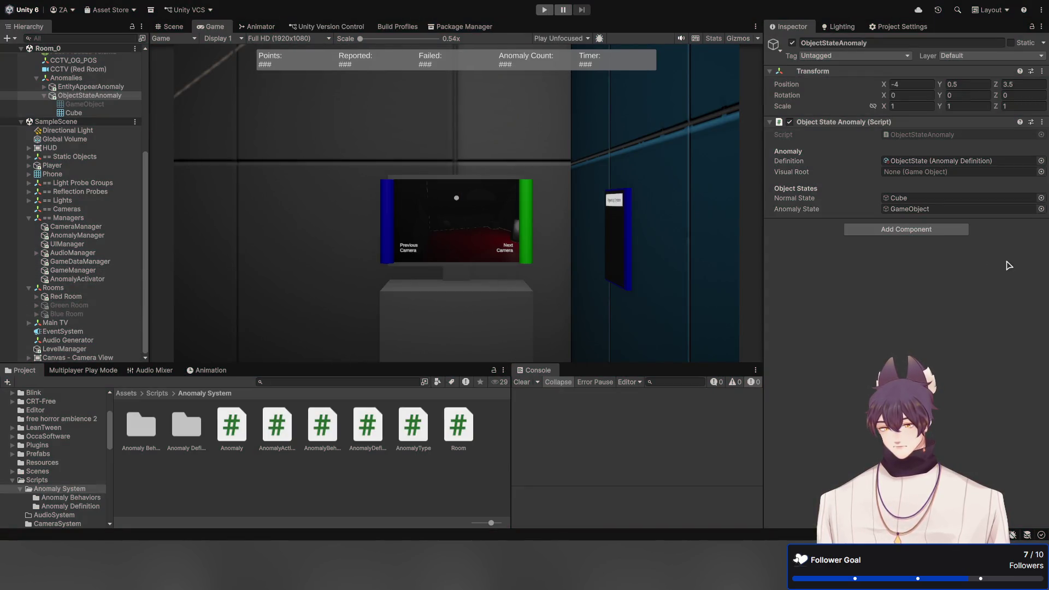
Check which object is assigned as the ObjectStateAnomaly's Normal State
click(925, 199)
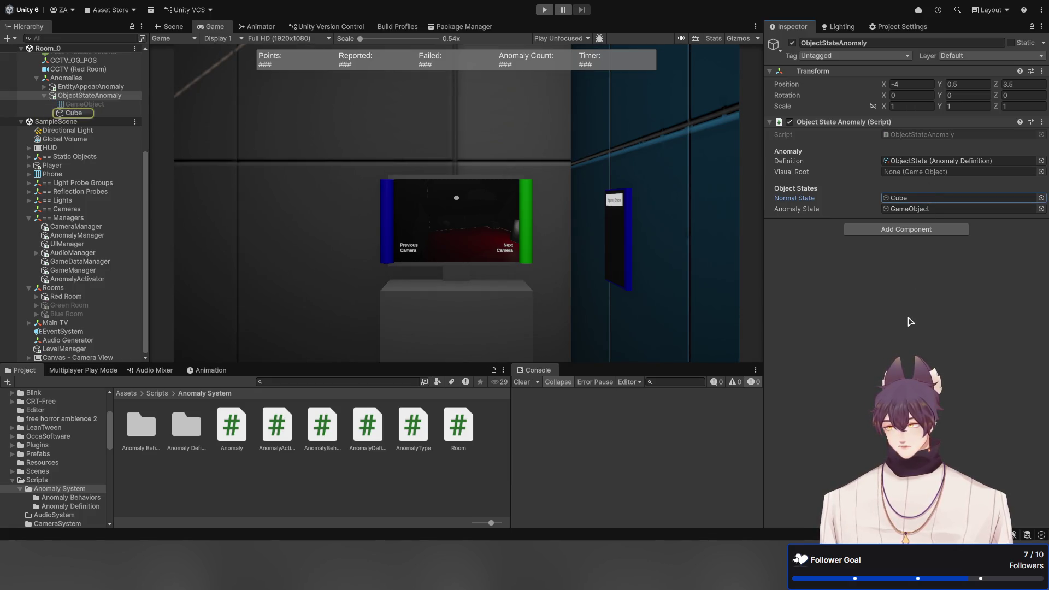
click(861, 319)
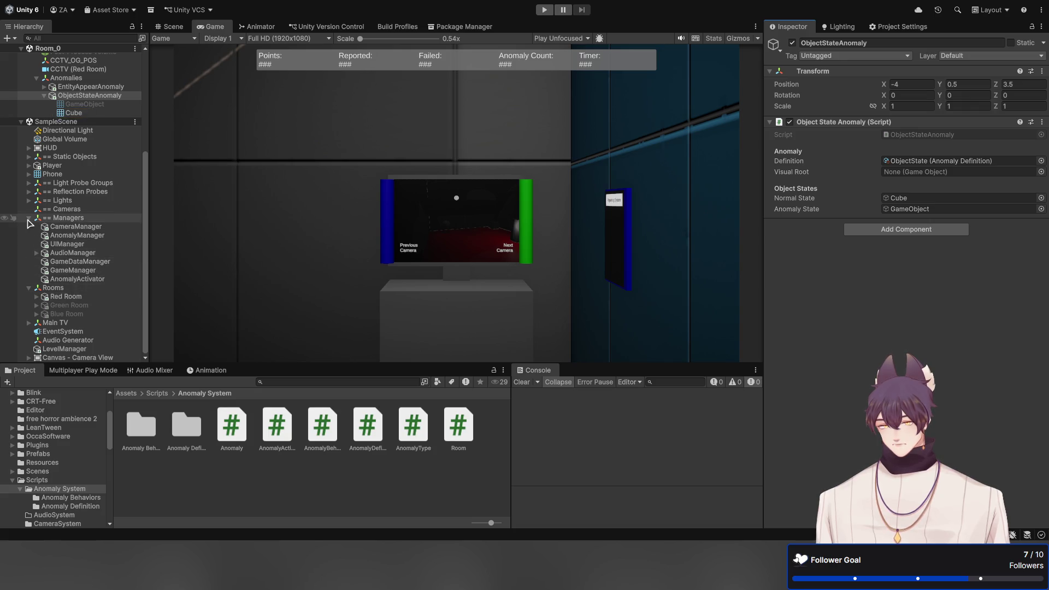
click(87, 96)
scroll(87, 109, up, 3)
Clear the Visual Root reference on the Red Room's ObjectStateAnomaly
click(66, 297)
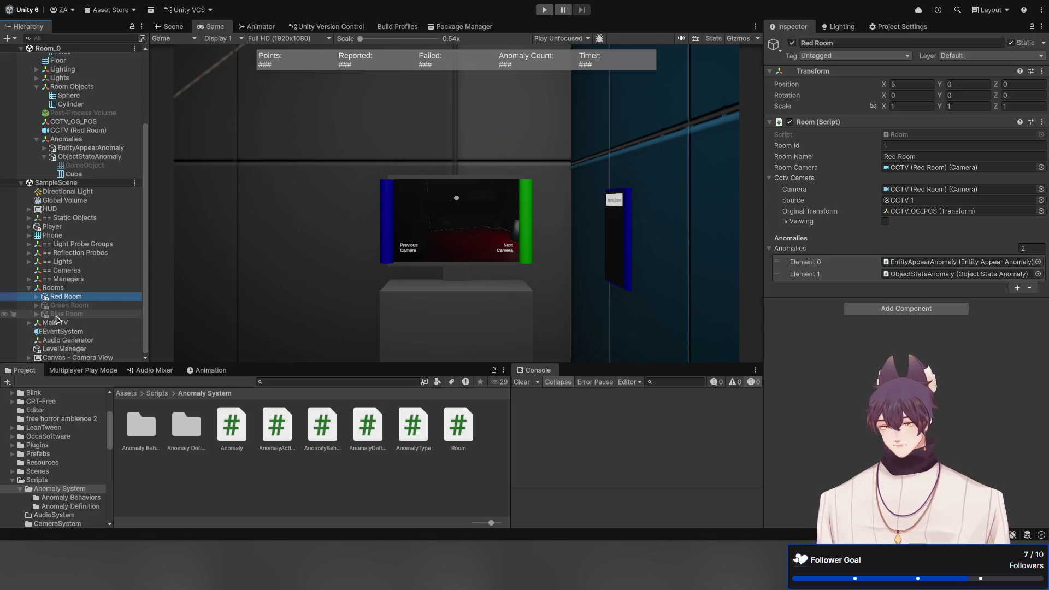
key(Right)
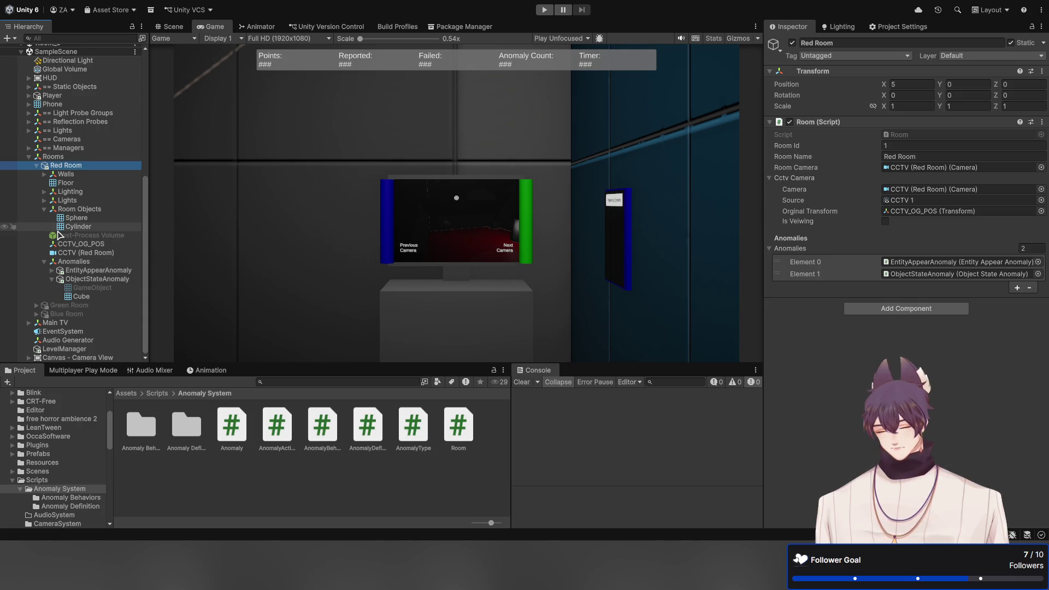
click(94, 279)
click(1032, 172)
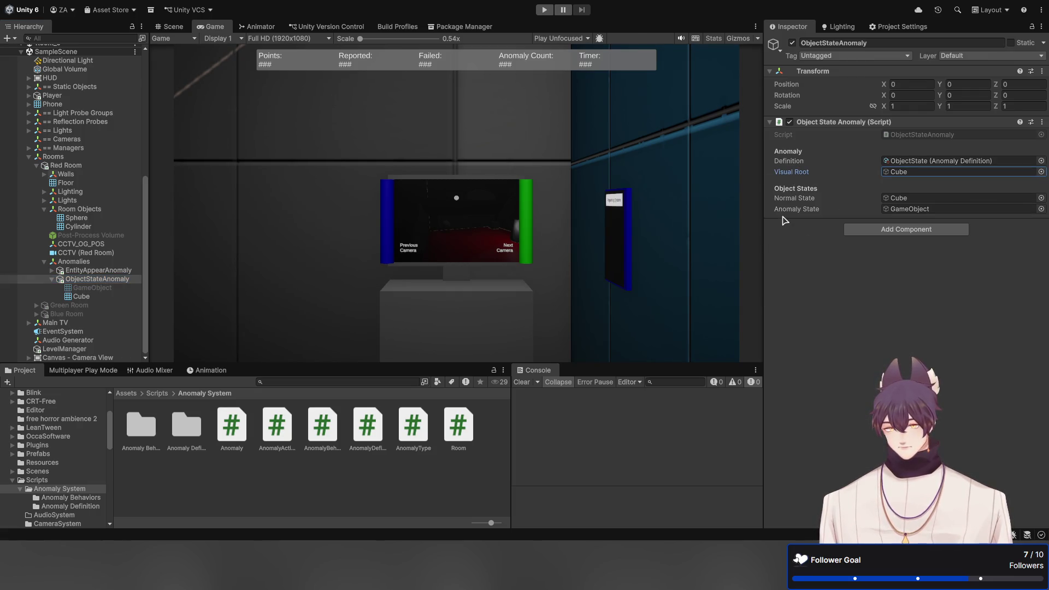
key(Delete)
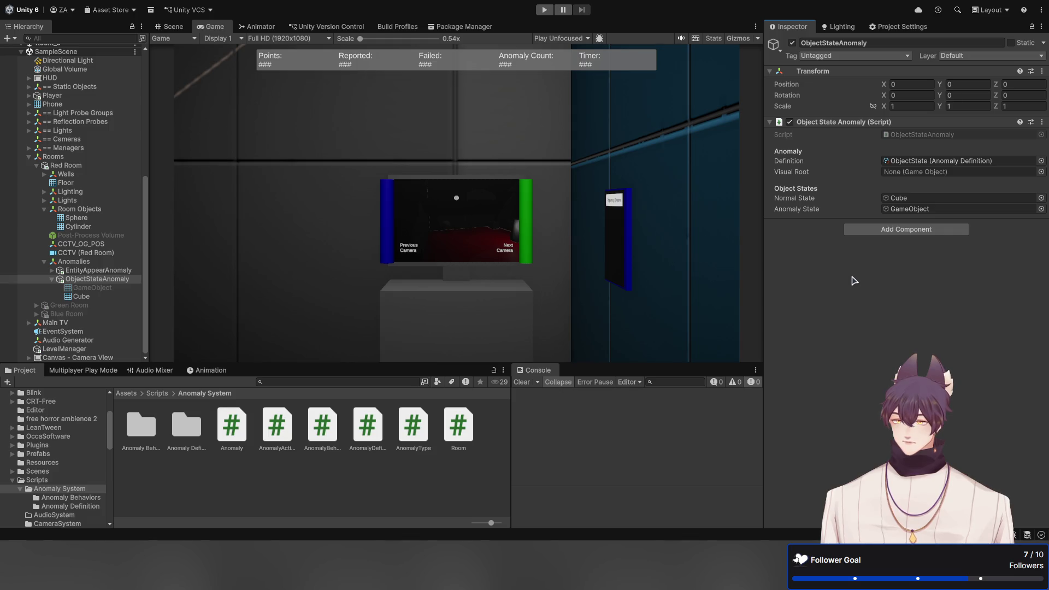
click(80, 279)
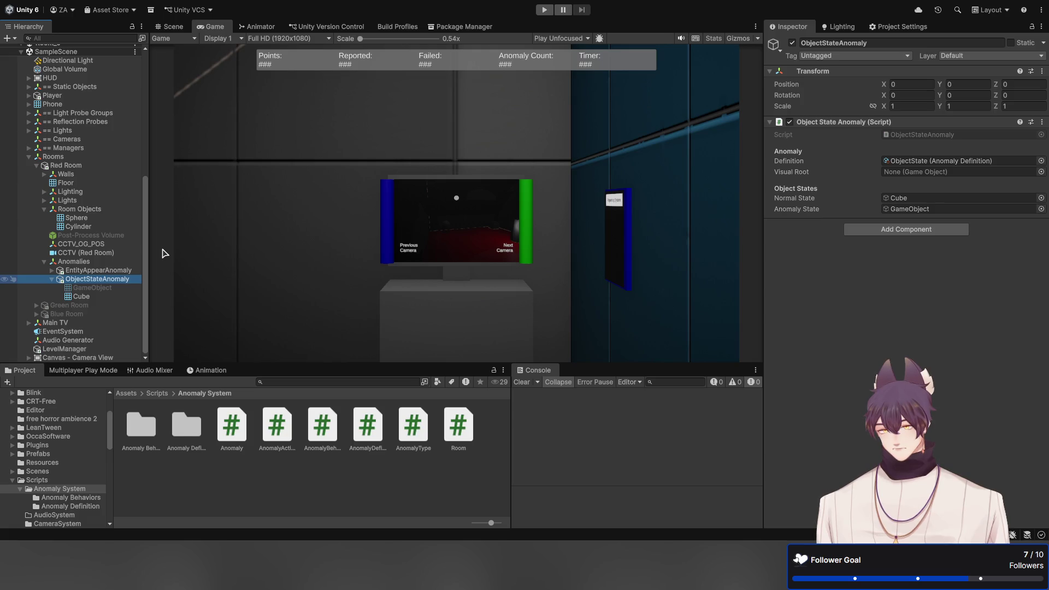
Create a VisualRoot child under the Red Room's ObjectStateAnomaly and assign it as Visual Root
key(alt+shift+n)
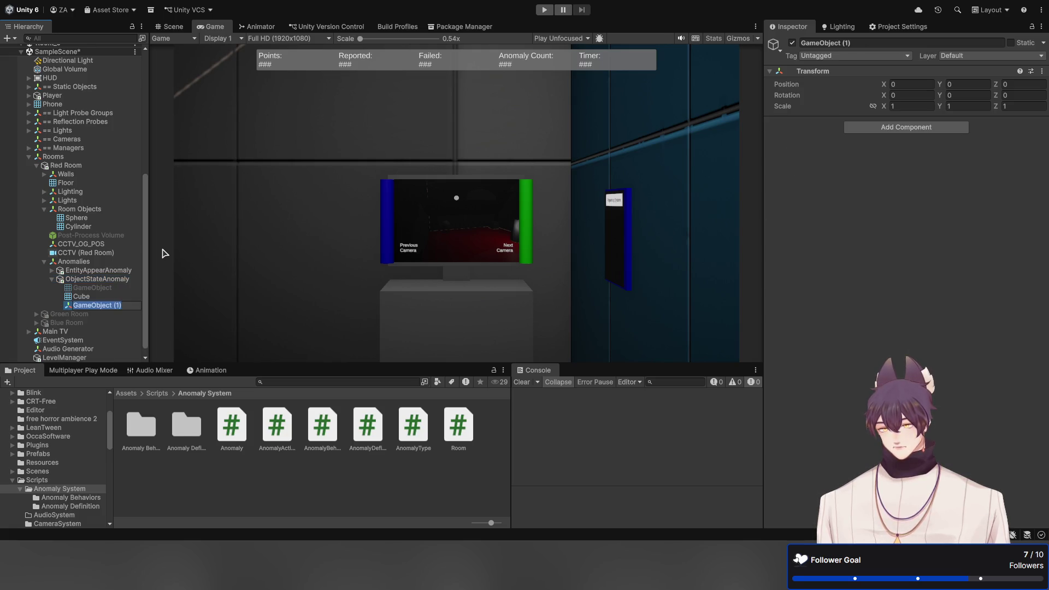
text(Visua)
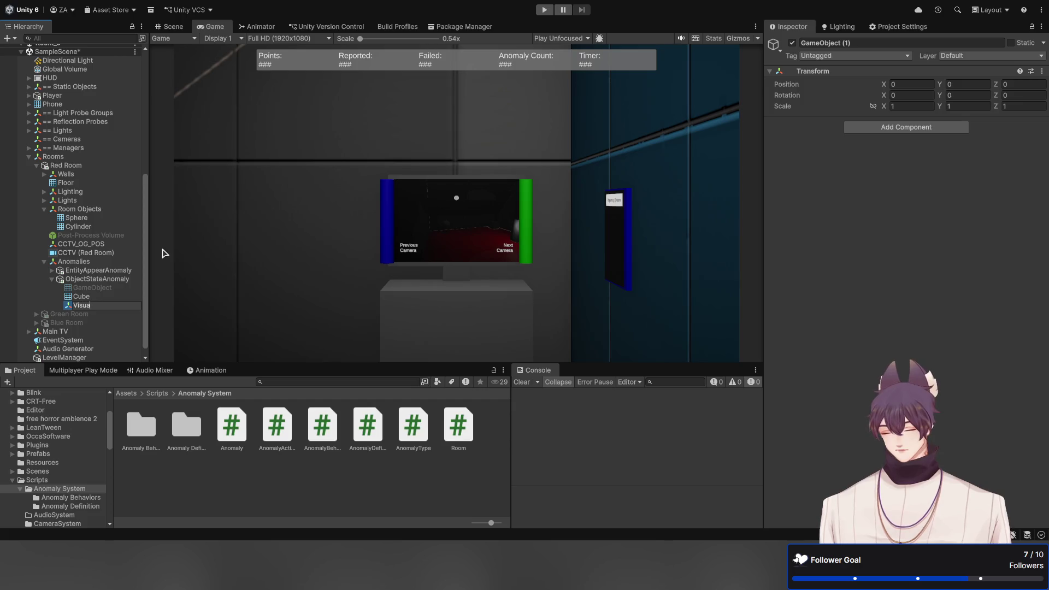
text(lRoot)
key(Return)
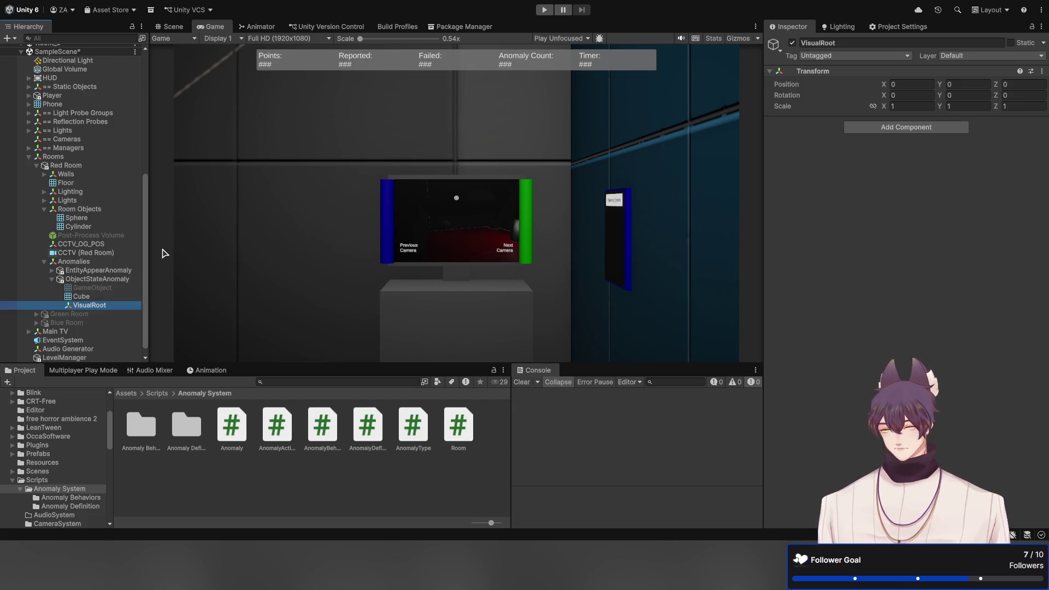
click(98, 279)
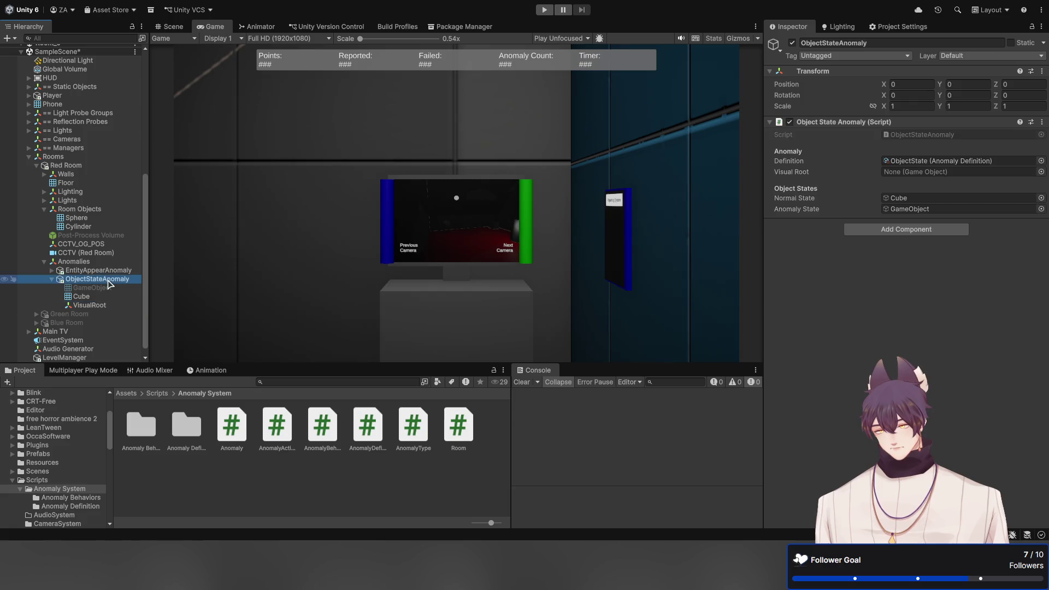
mouse_move(96, 307)
mouse_down()
mouse_move(824, 235)
mouse_move(901, 169)
mouse_move(919, 172)
mouse_up()
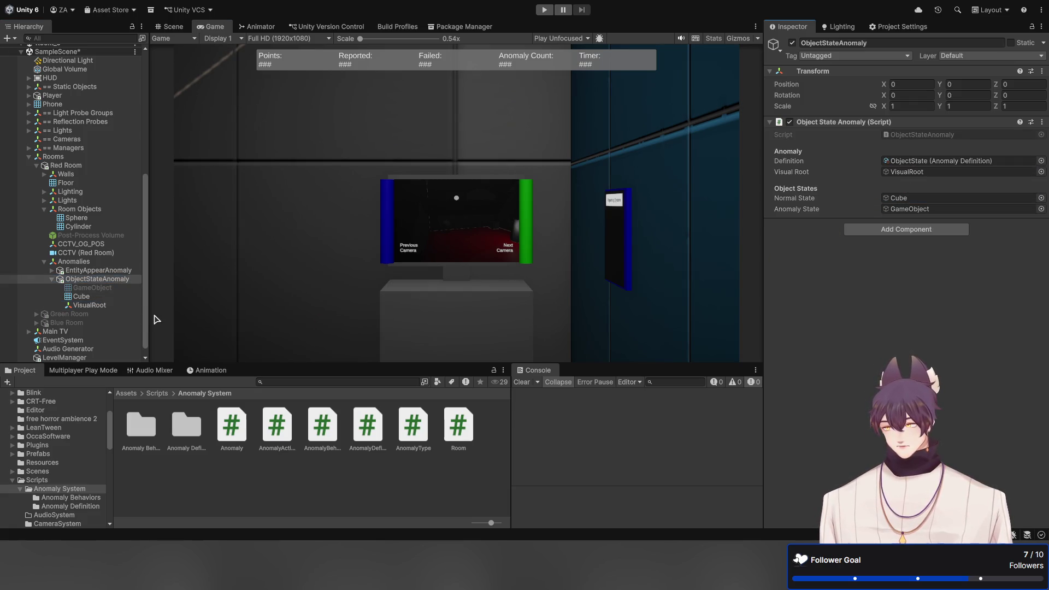
click(91, 305)
click(92, 305)
key(Return)
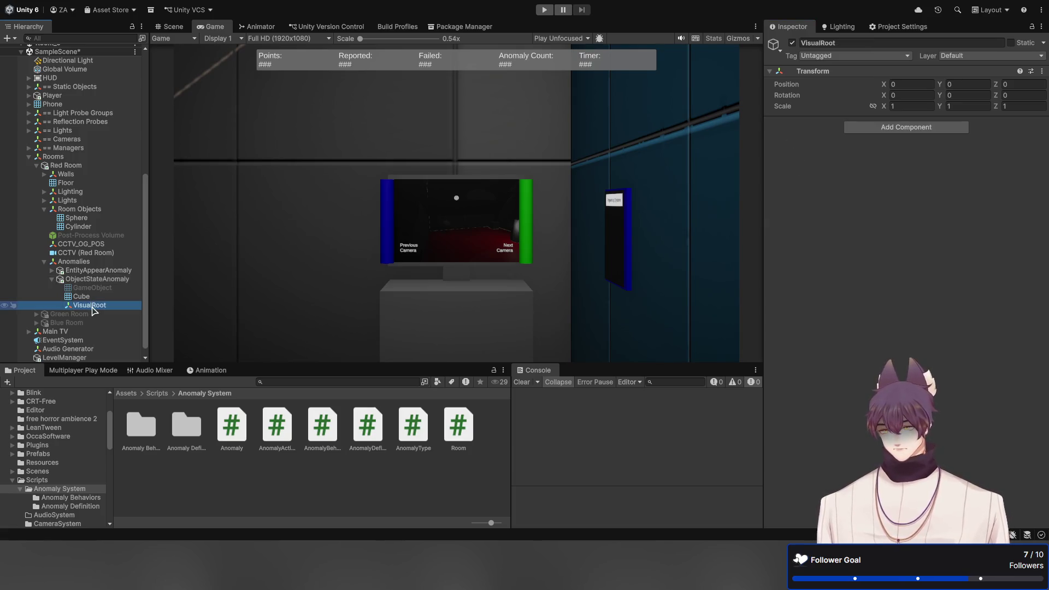
scroll(79, 219, up, 6)
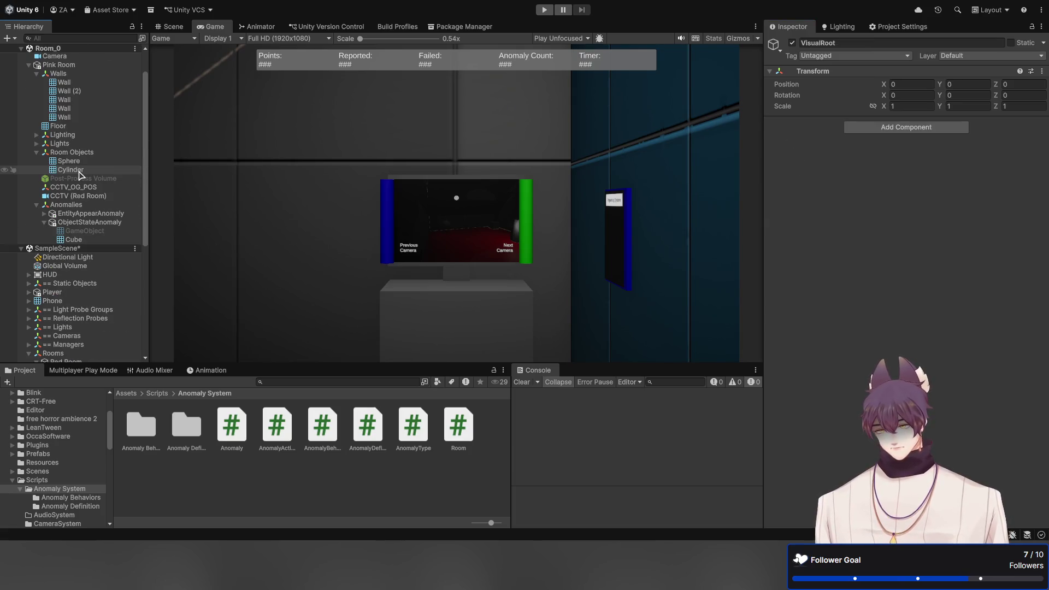
Give the Pink Room's ObjectStateAnomaly a VisualRoot child assigned as its Visual Root
click(92, 223)
drag(131, 249, 130, 244)
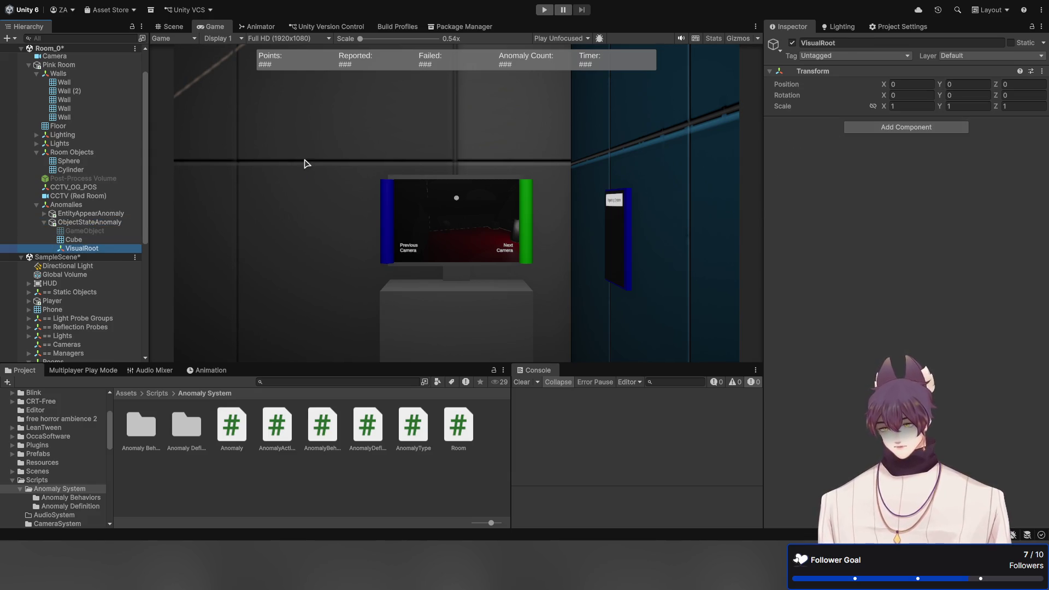
click(90, 222)
drag(86, 248, 917, 172)
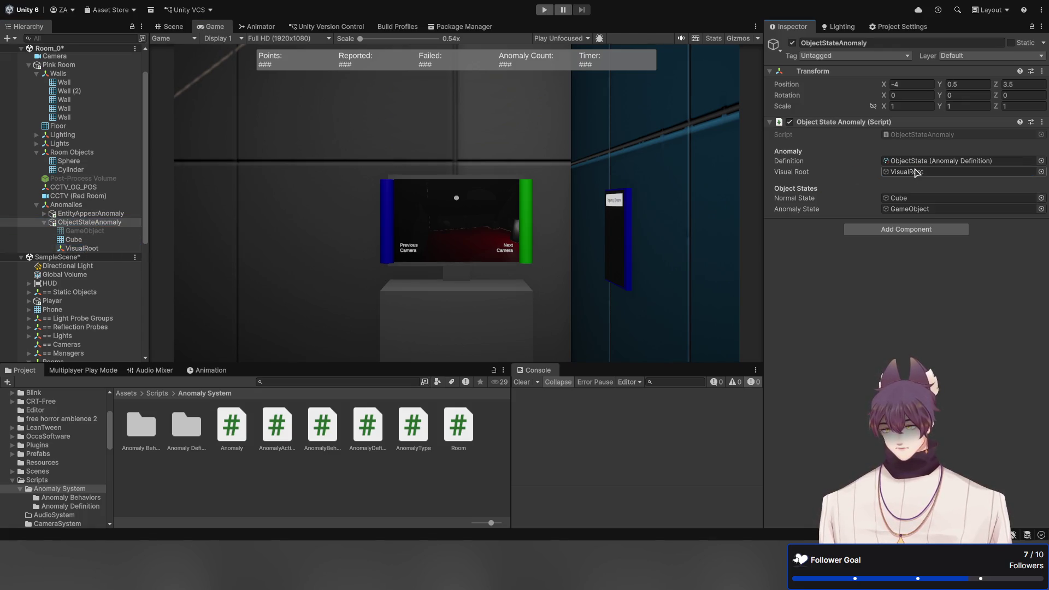
Select the Red Room anomaly's GameObject, Cube and VisualRoot together and view them in the Scene view
click(77, 239)
click(82, 232)
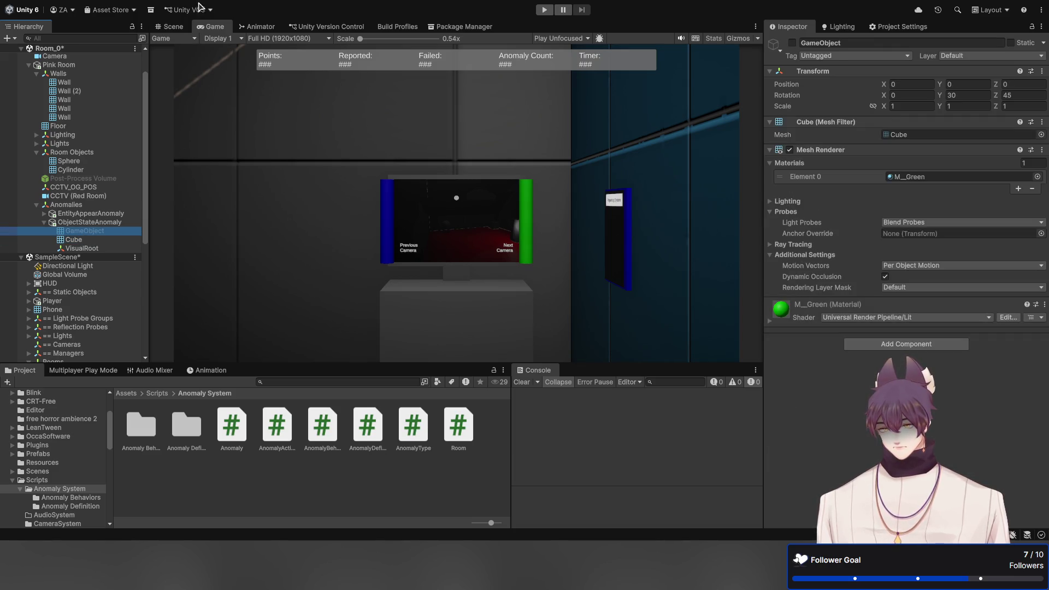
scroll(84, 206, down, 5)
scroll(85, 206, down, 3)
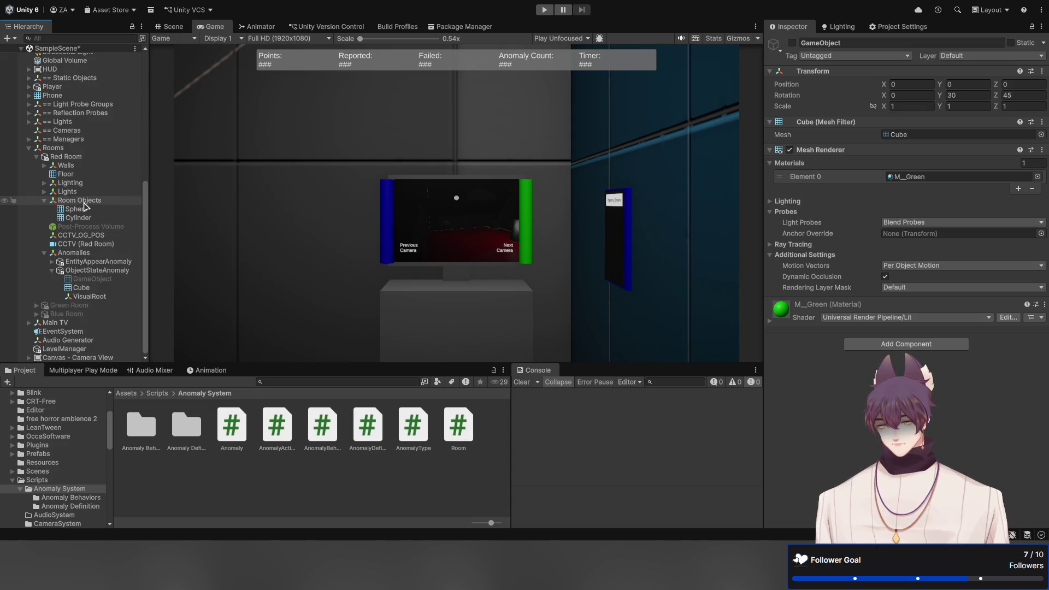
click(79, 272)
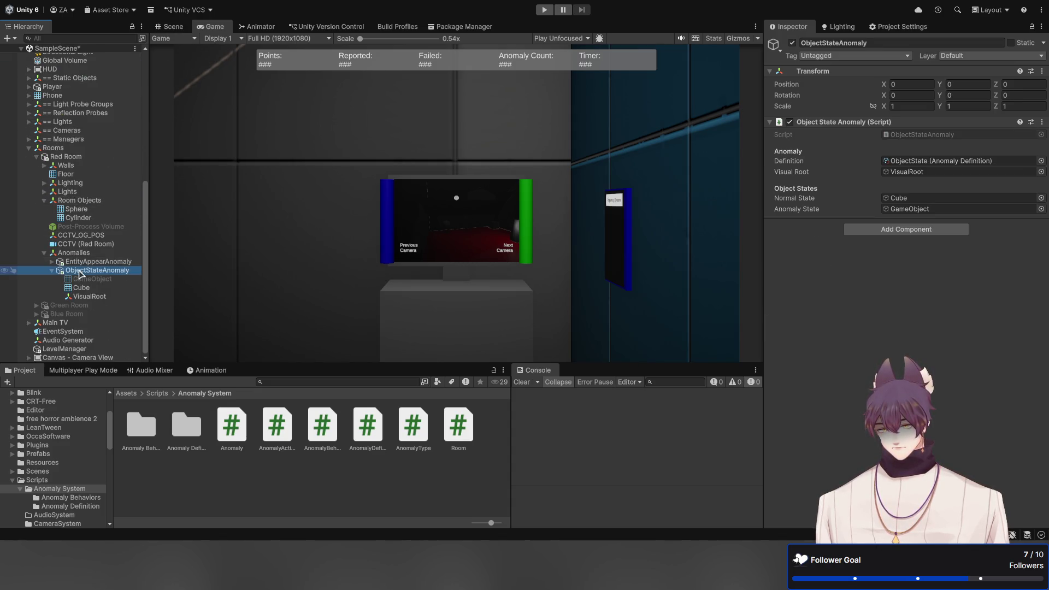
ctrl+click(82, 279)
shift+click(81, 287)
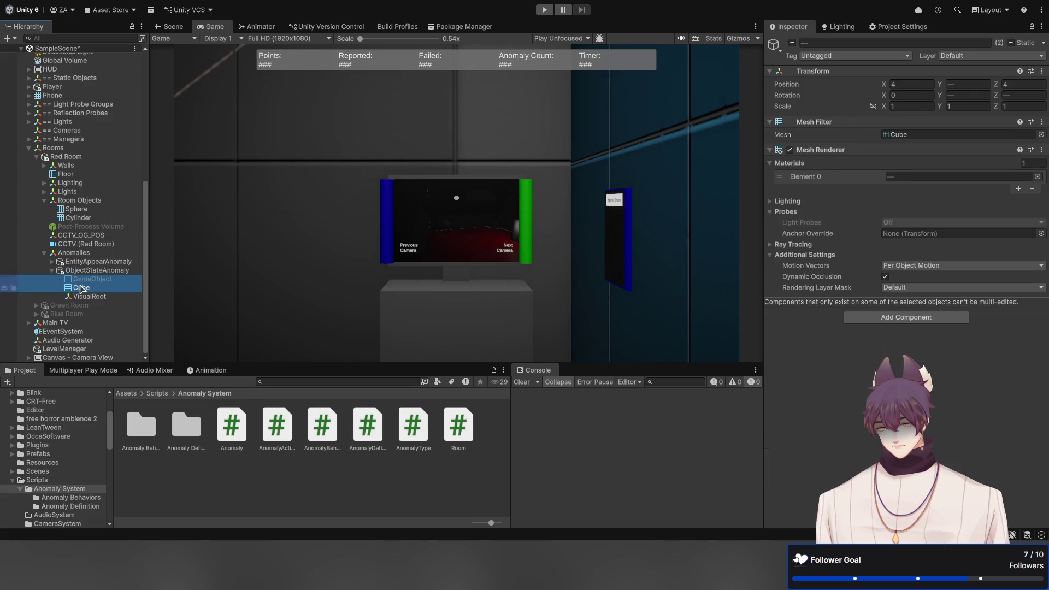
shift+click(88, 296)
click(822, 83)
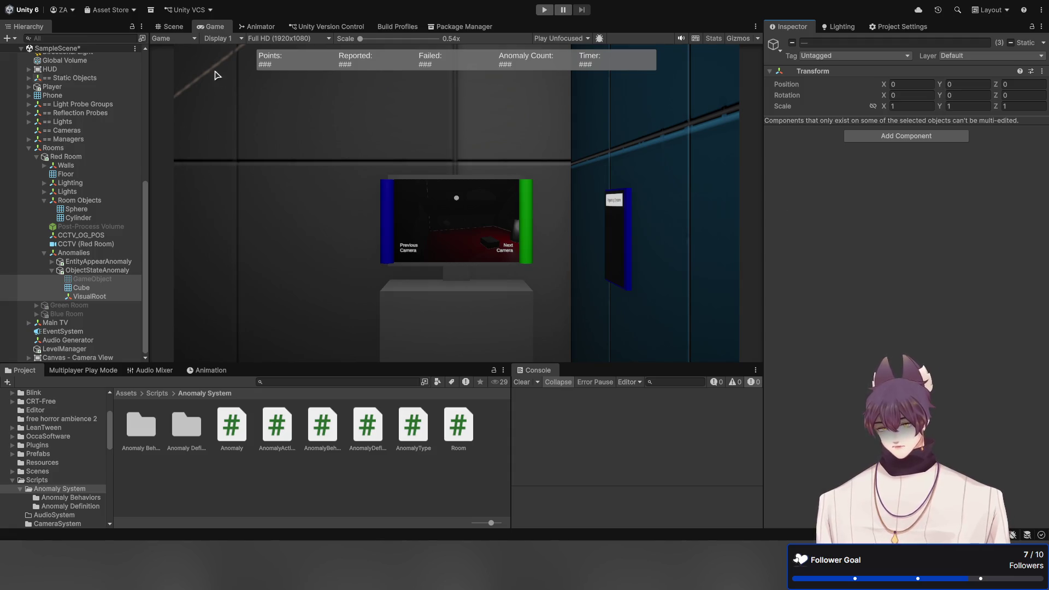
click(173, 26)
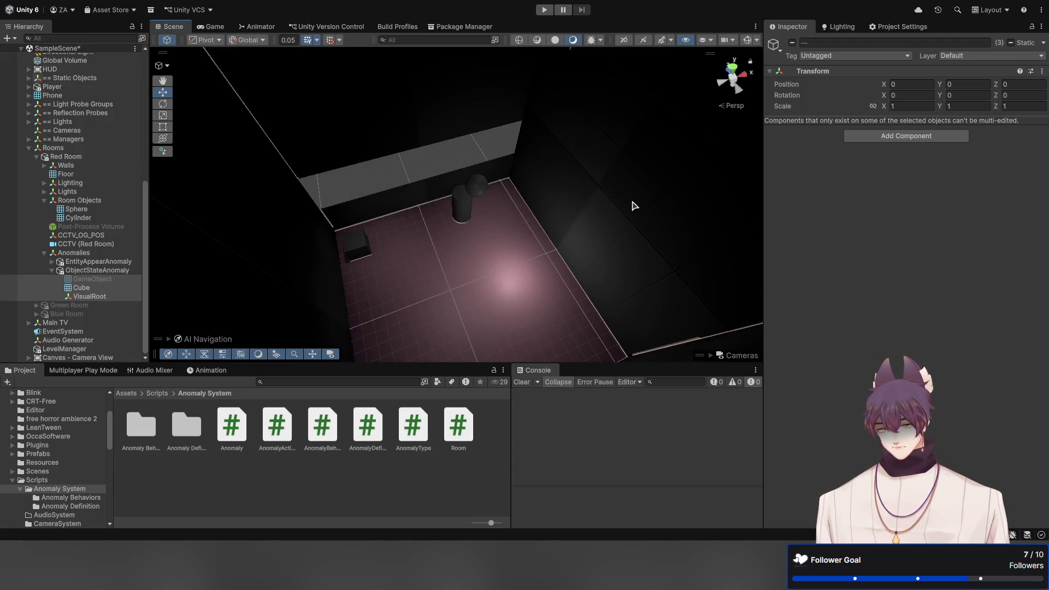
Move the anomaly cube to 2.75, 0.5, 3.85 on the room floor and save the scene
key(f)
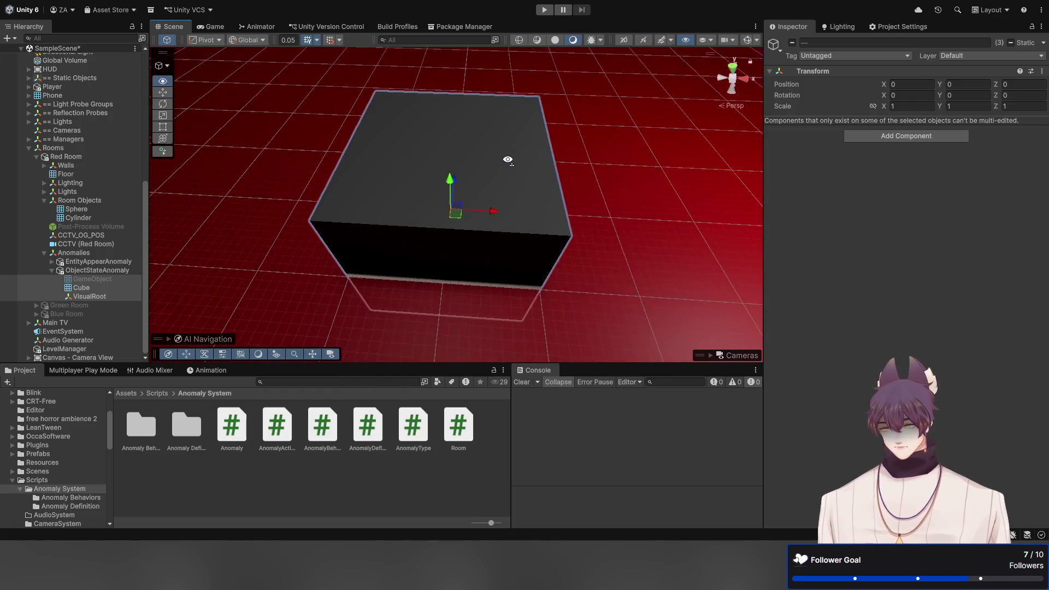
scroll(507, 160, down, 5)
click(112, 270)
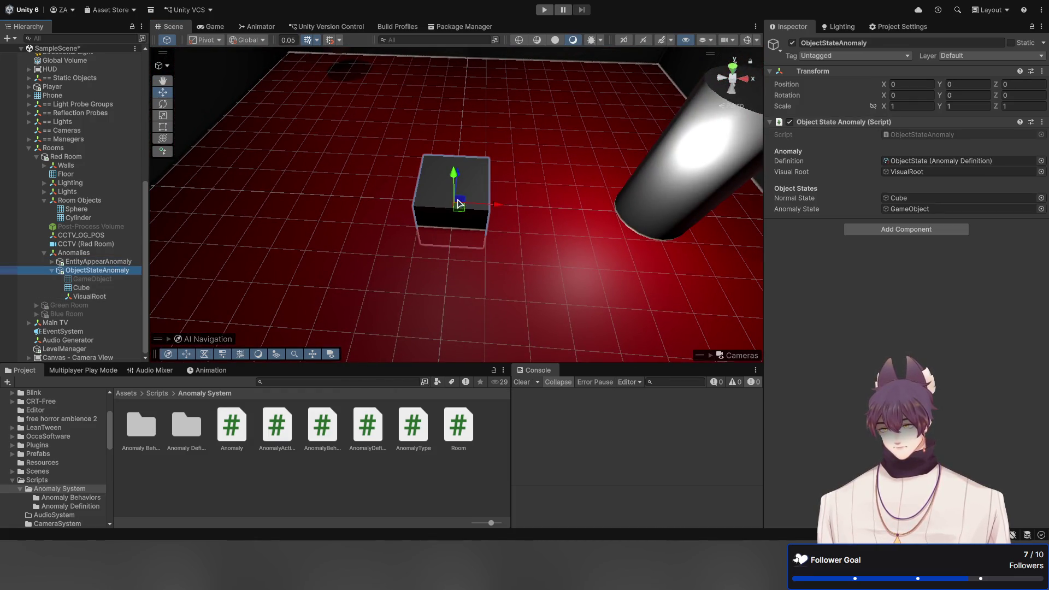
drag(458, 204, 575, 86)
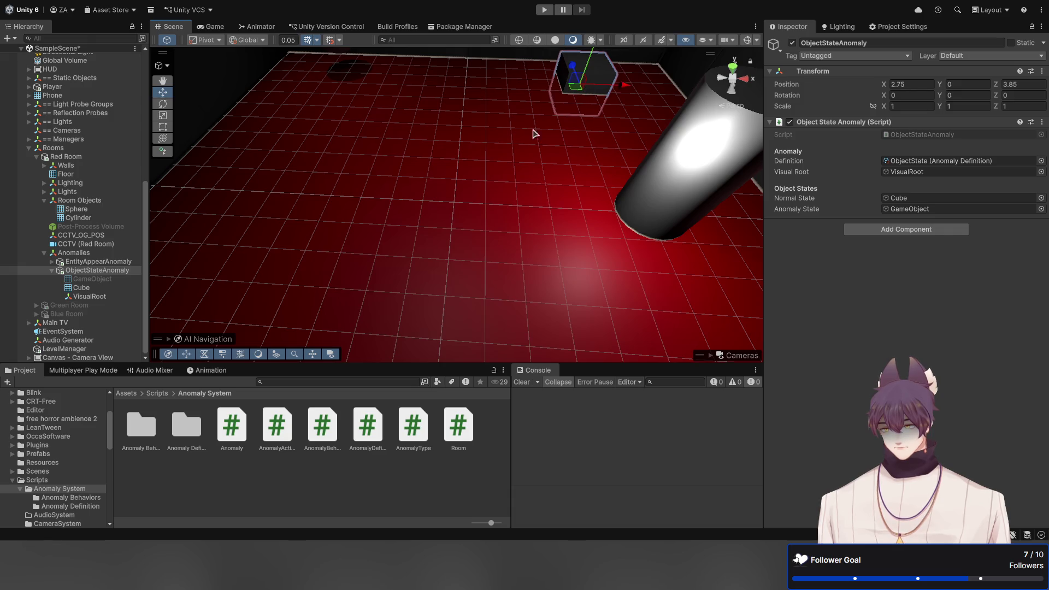
drag(534, 133, 514, 98)
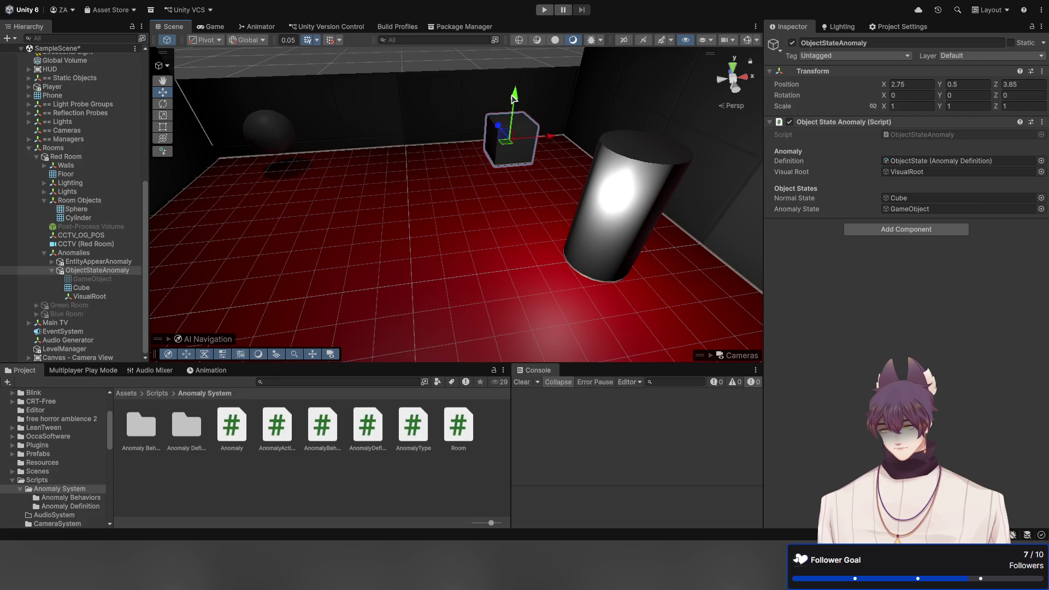
key(ctrl+s)
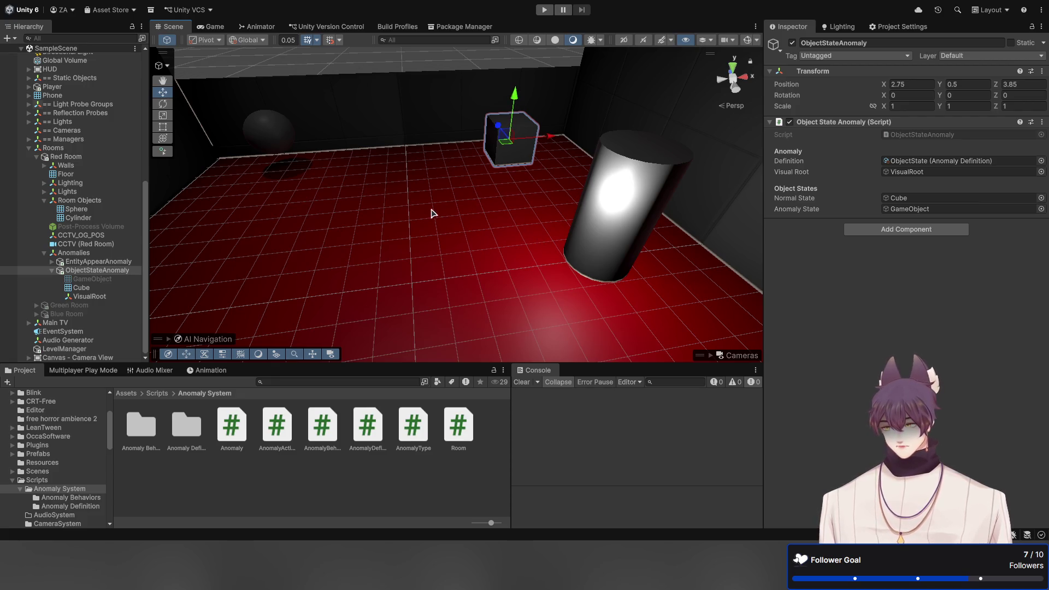
Frame Room_0's Sphere and Cylinder, ready the Move tool, and save the Room_0 scene
mouse_move(433, 213)
mouse_down()
mouse_move(472, 197)
mouse_move(410, 192)
mouse_up()
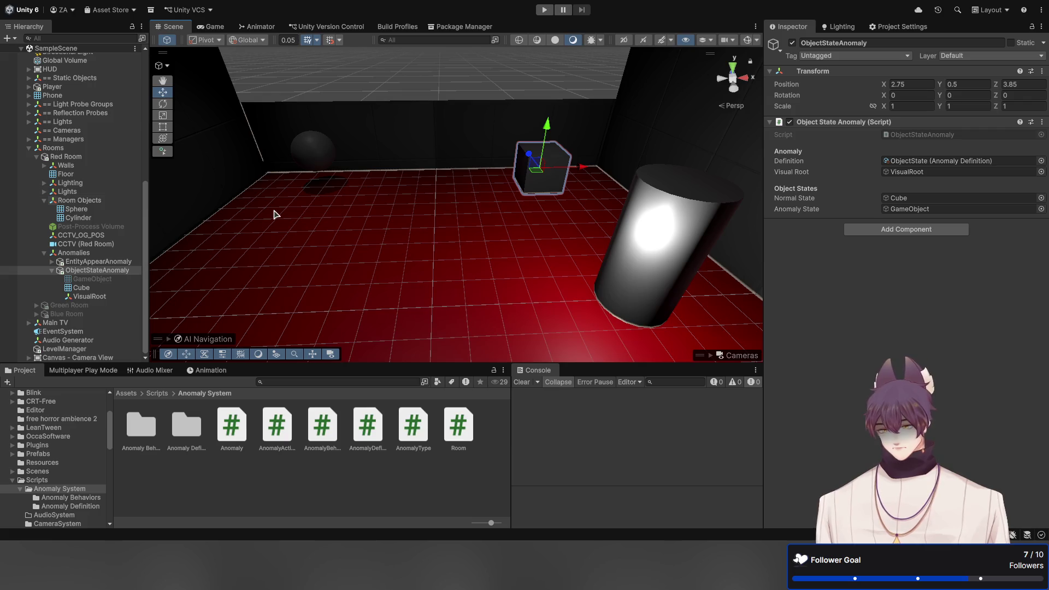
scroll(99, 153, up, 2)
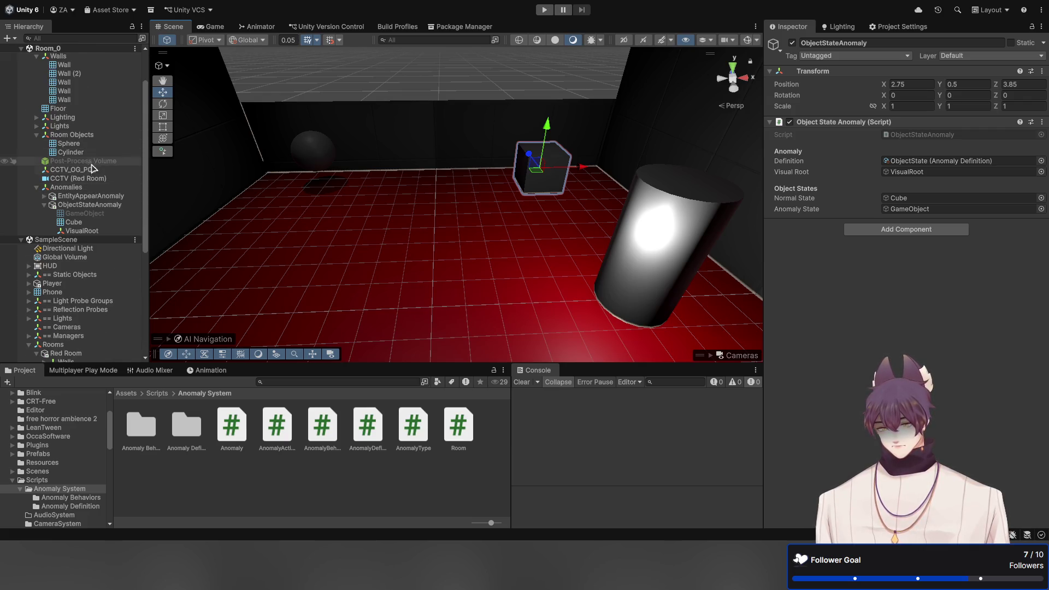
click(71, 152)
click(69, 144)
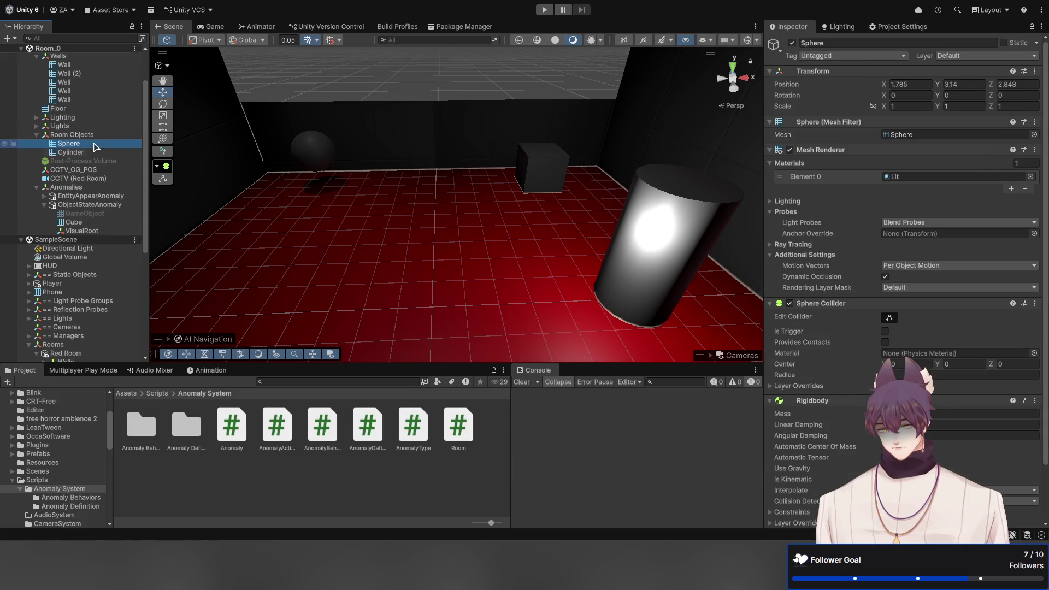
key(f)
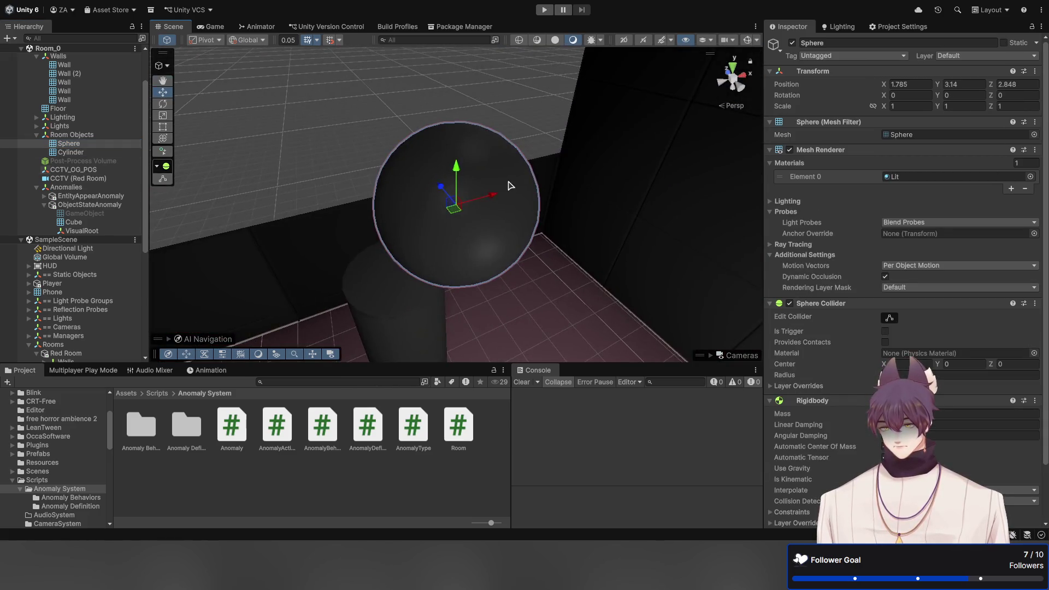
mouse_move(405, 170)
mouse_down()
mouse_move(446, 169)
mouse_move(469, 191)
mouse_move(493, 174)
mouse_move(457, 136)
mouse_move(546, 189)
mouse_move(580, 180)
mouse_move(590, 211)
mouse_up()
click(578, 230)
key(w)
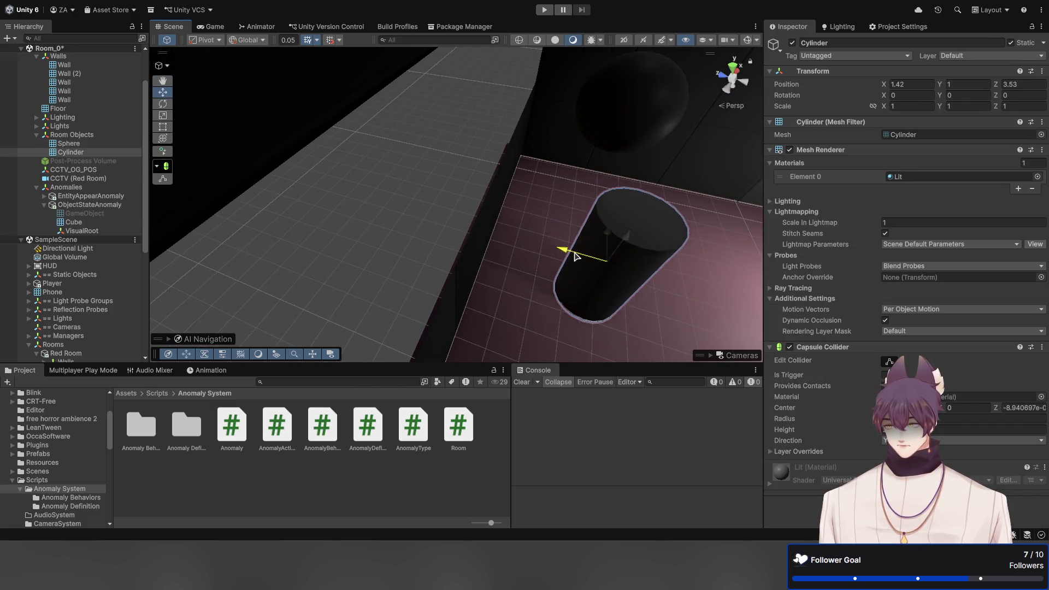
key(ctrl+s)
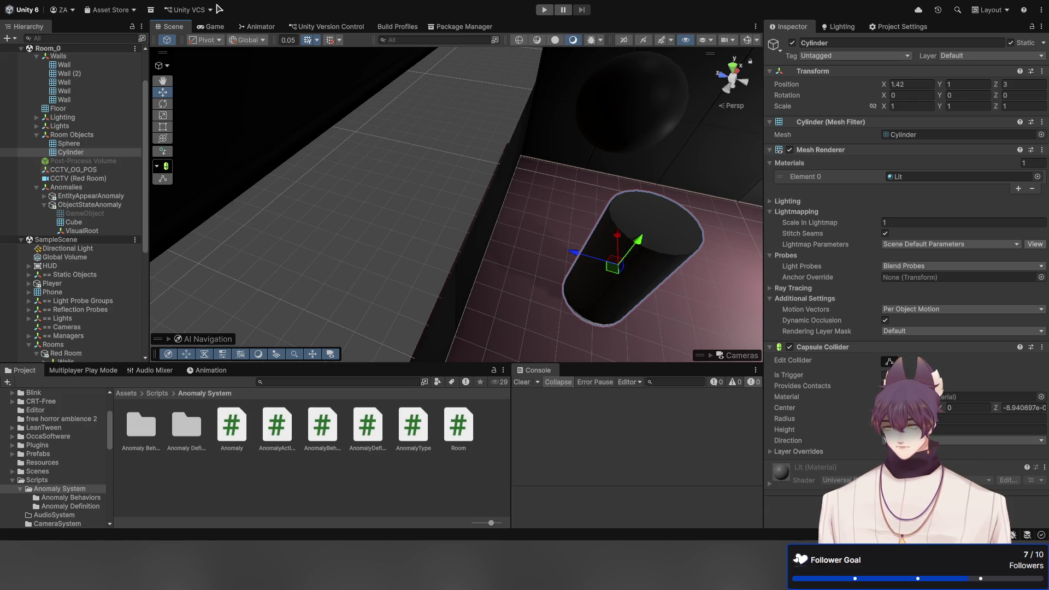
click(210, 26)
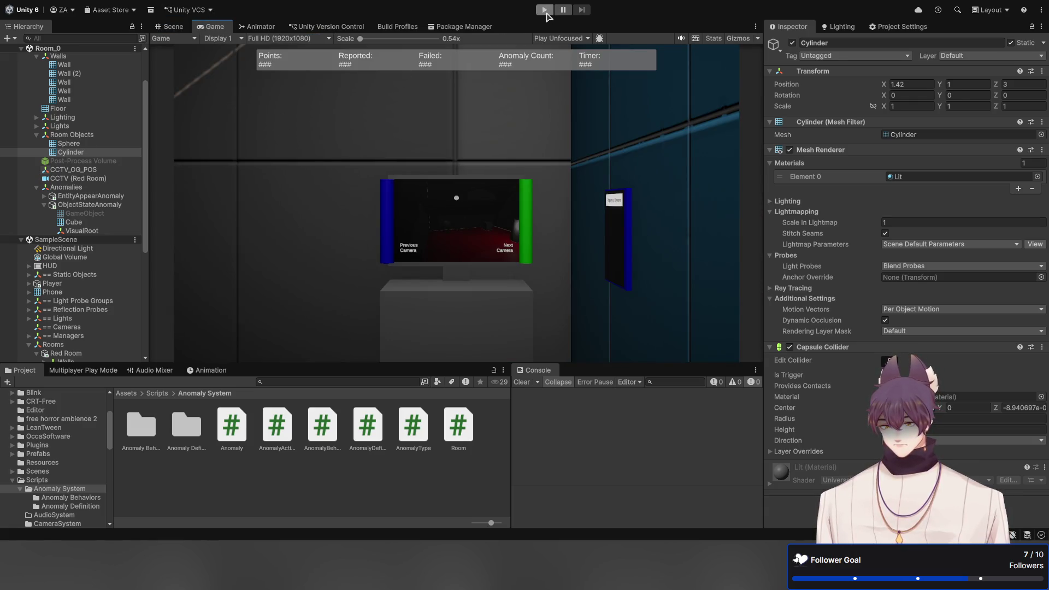
Enter Play mode, walk up to the CCTV monitor and report the first Red Room anomaly
click(545, 11)
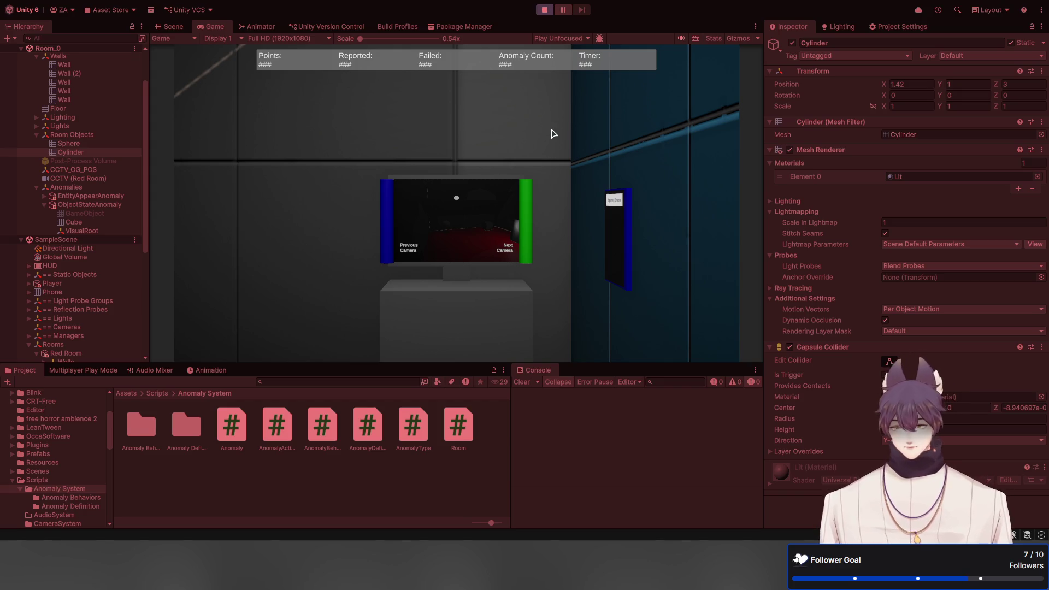
key(w)
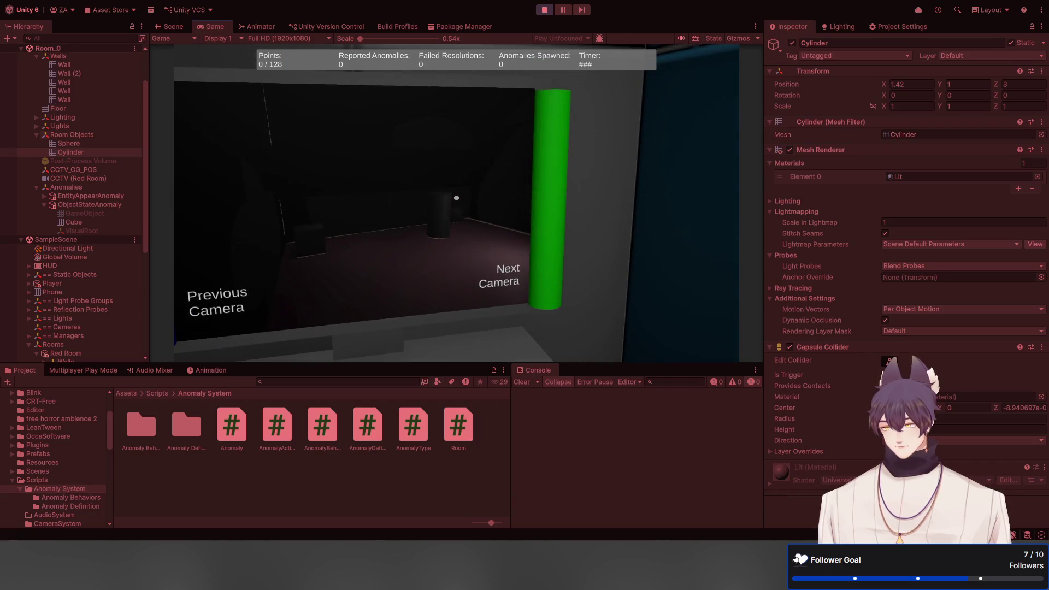
key(w)
key(w)
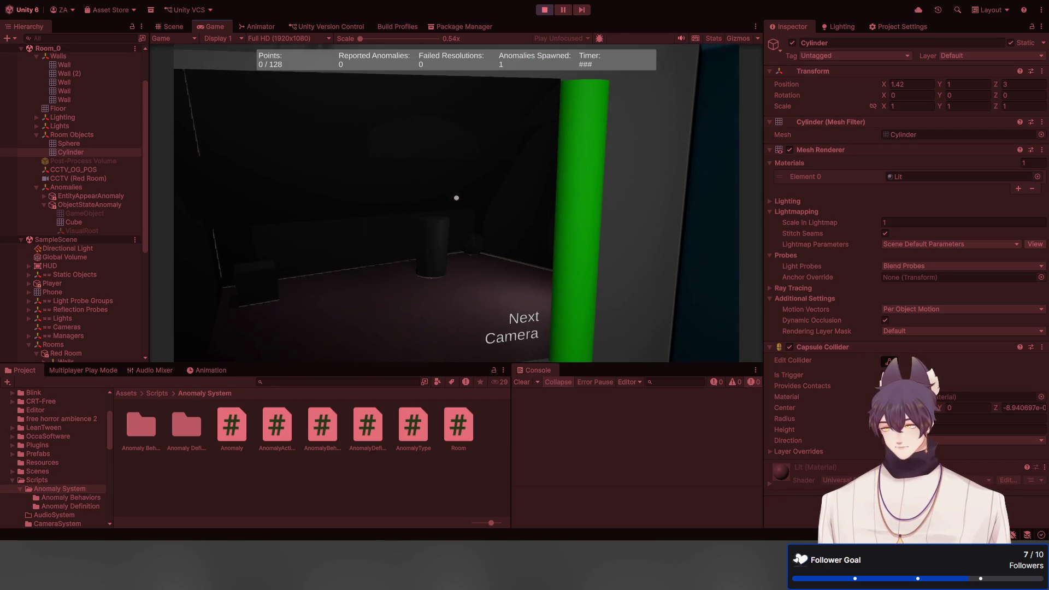
key(w)
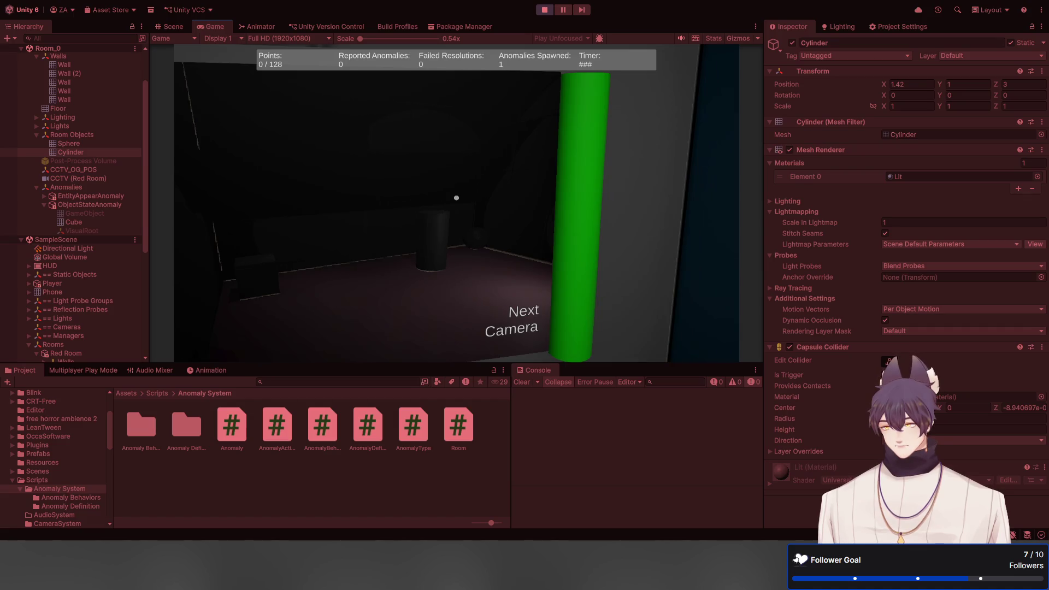
key(s)
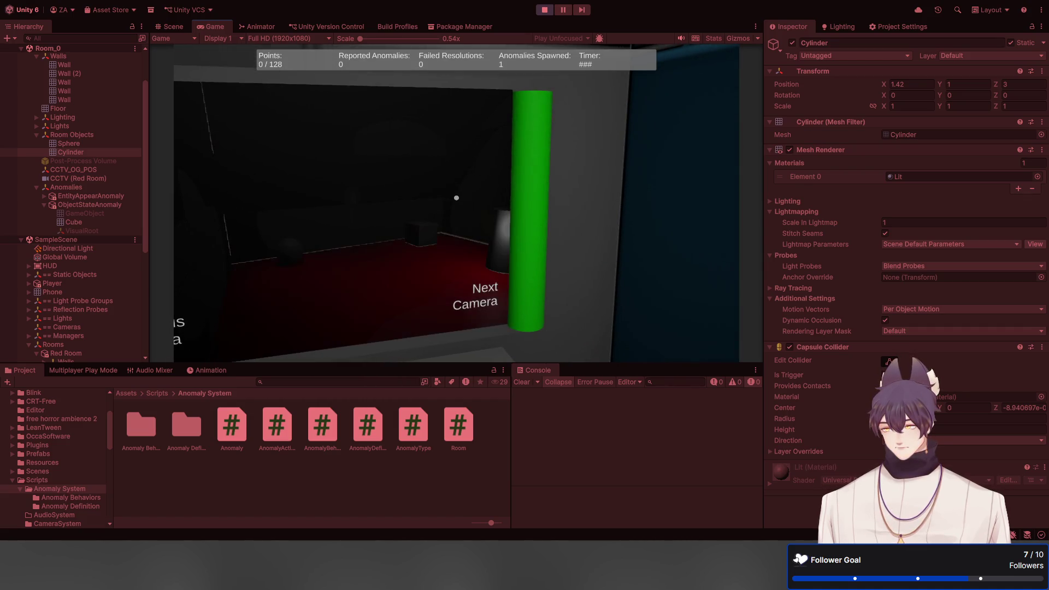
key(d)
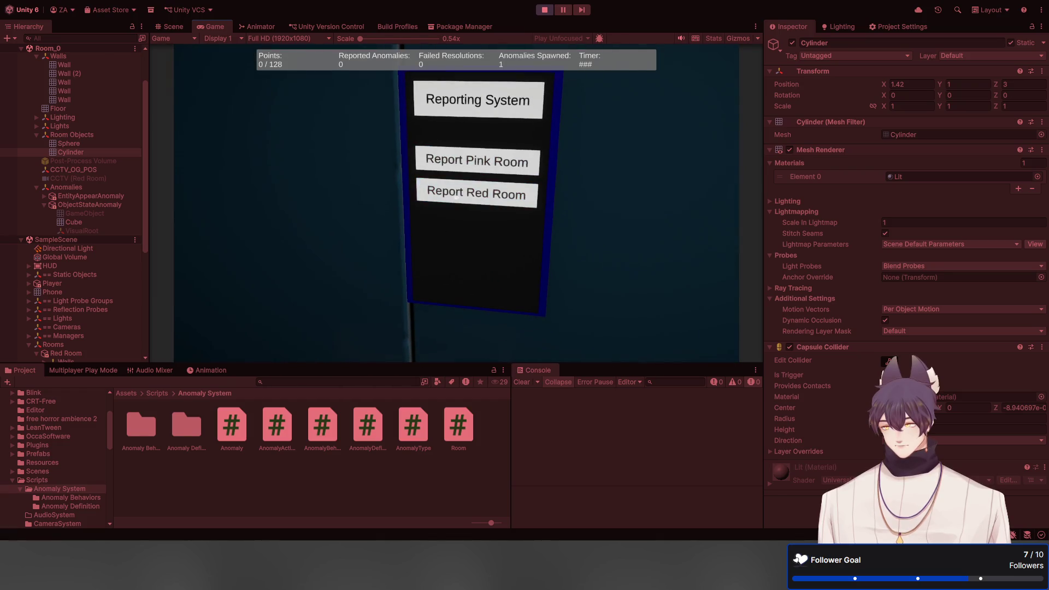
click(457, 197)
Keep watching the monitor and report a second Red Room anomaly
key(a)
key(d)
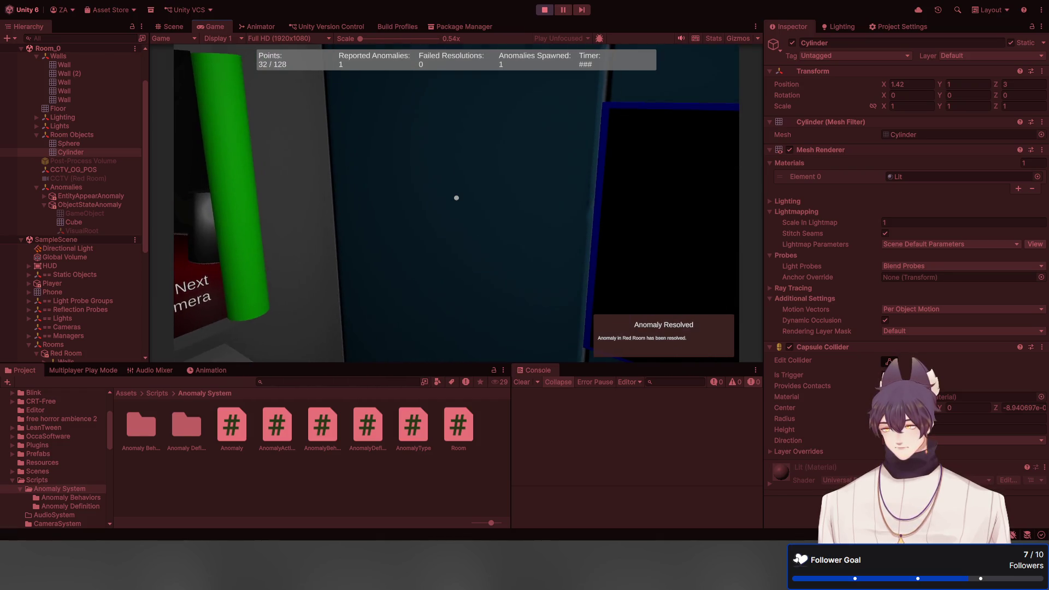
key(a)
key(d)
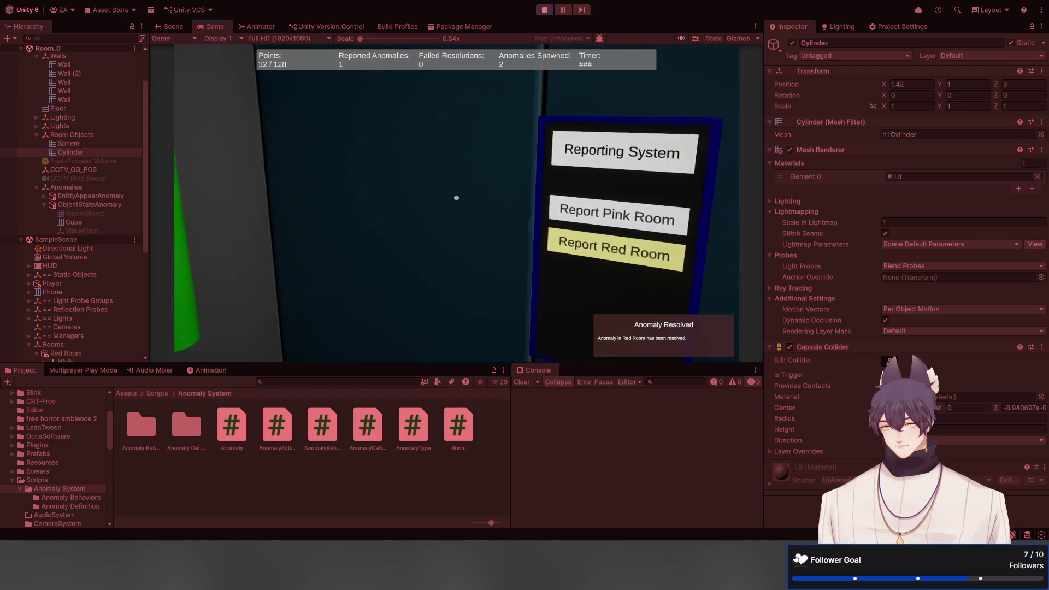
key(a)
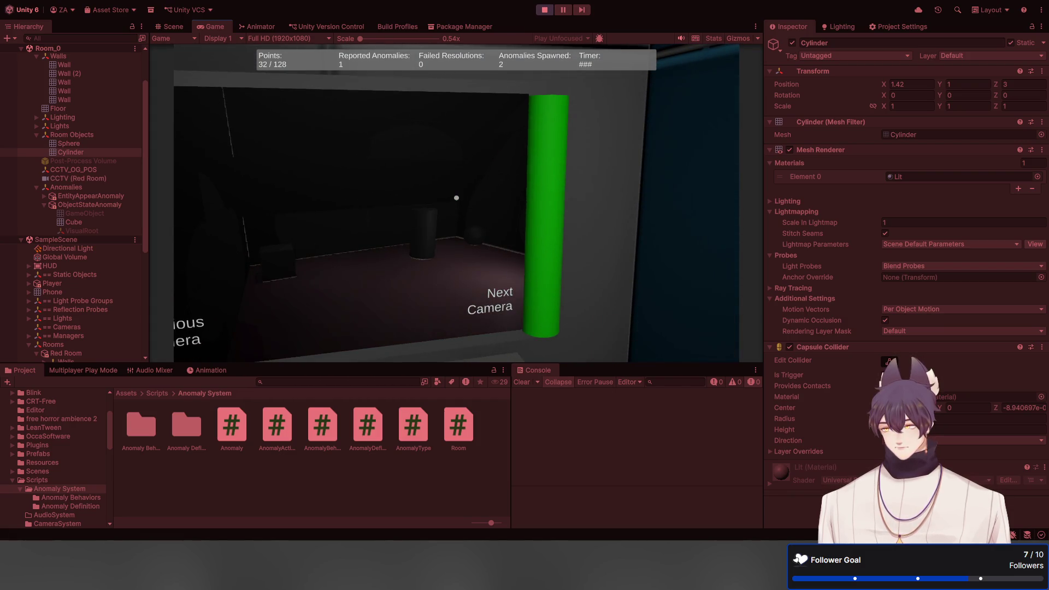
key(d)
click(457, 198)
Report a third Red Room anomaly and the Pink Room anomaly to reach You Win!, then stop playing
key(a)
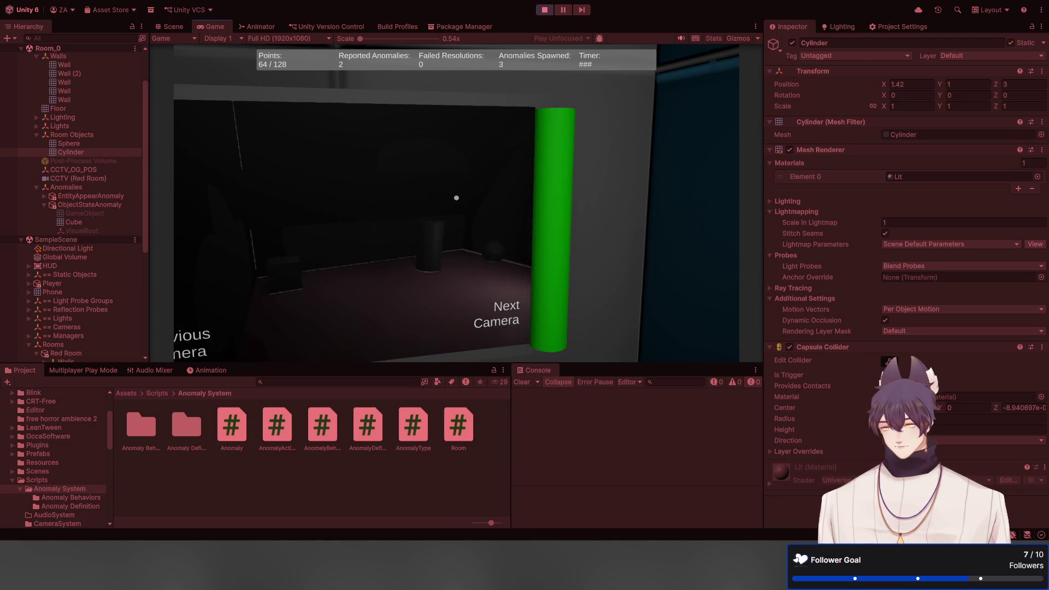
key(s)
key(w)
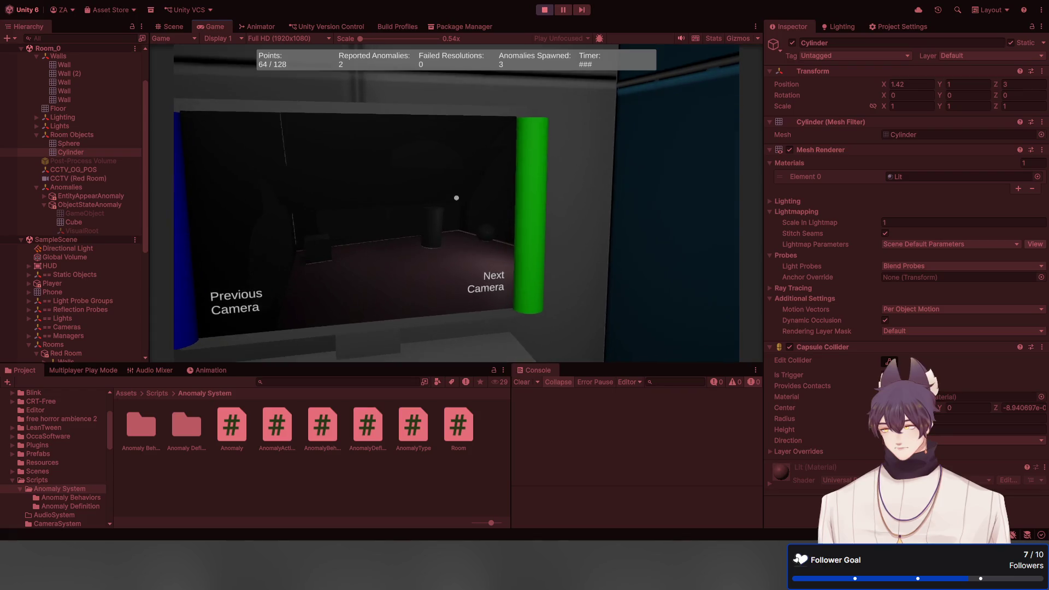
click(475, 191)
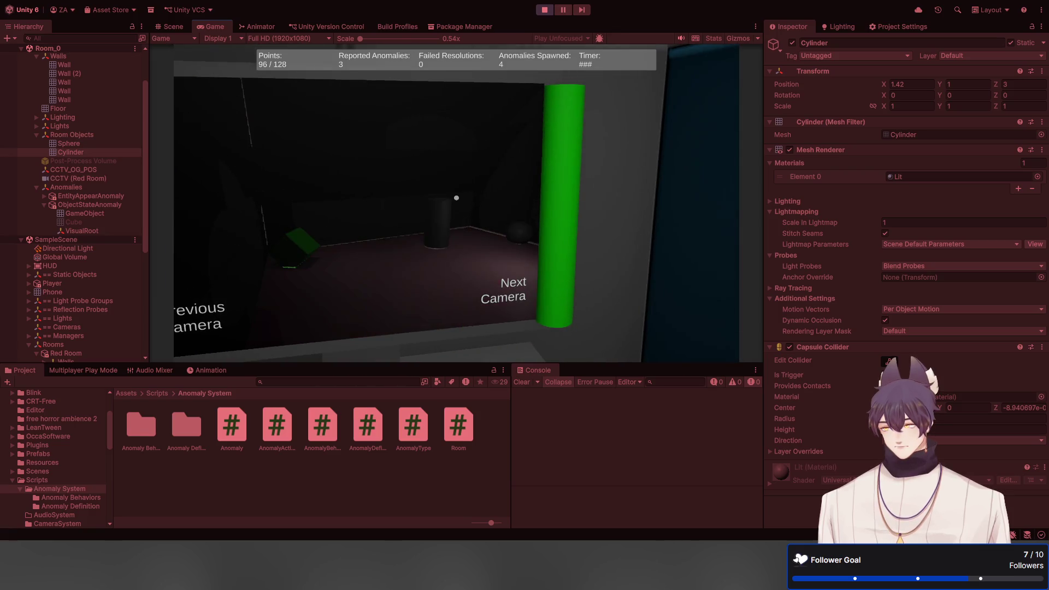
key(Tab)
click(456, 196)
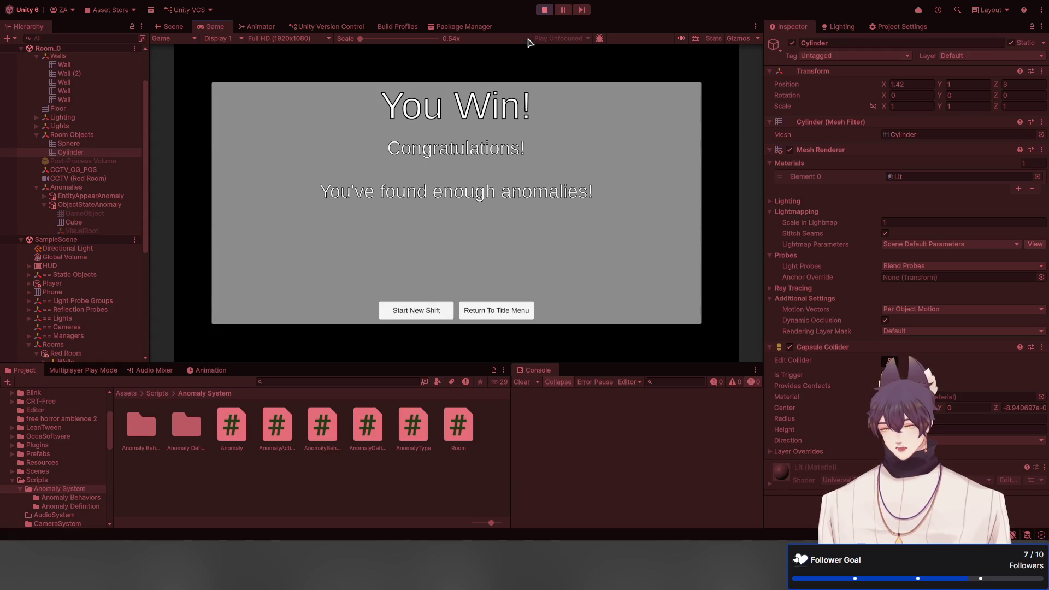
click(545, 10)
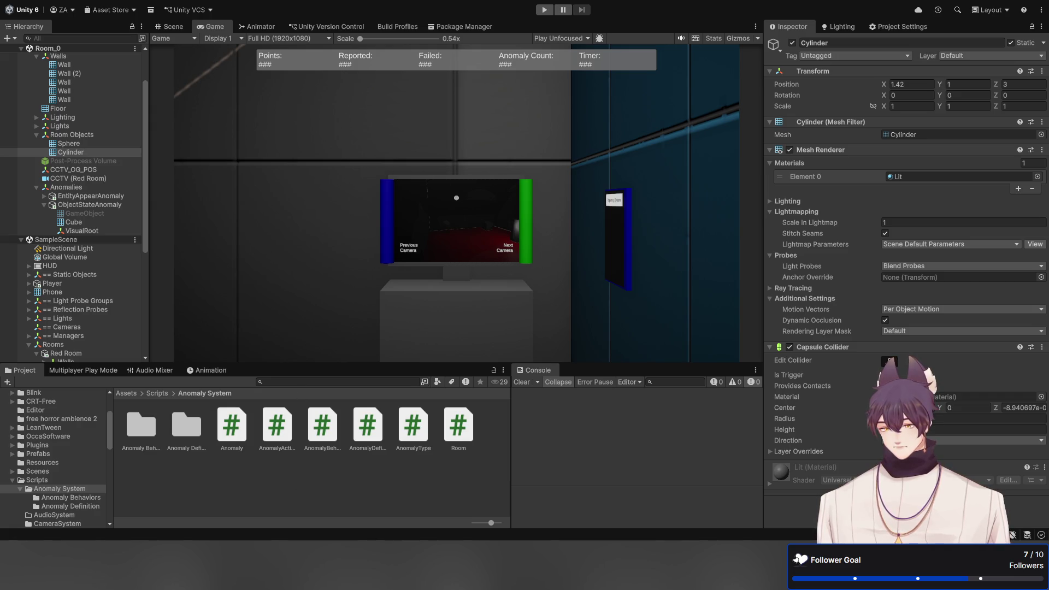
key(alt+Tab)
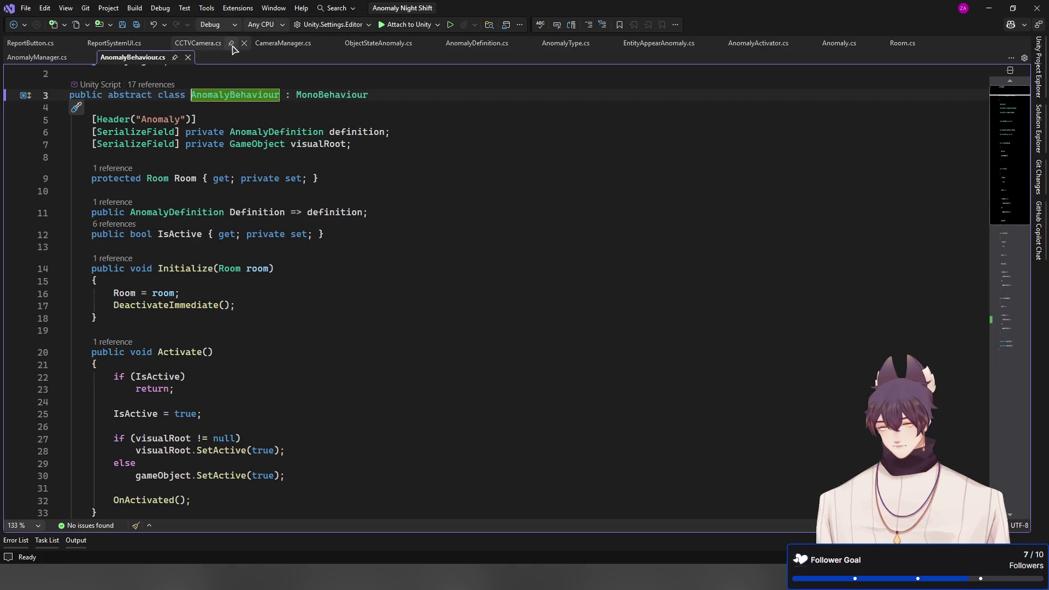
click(380, 44)
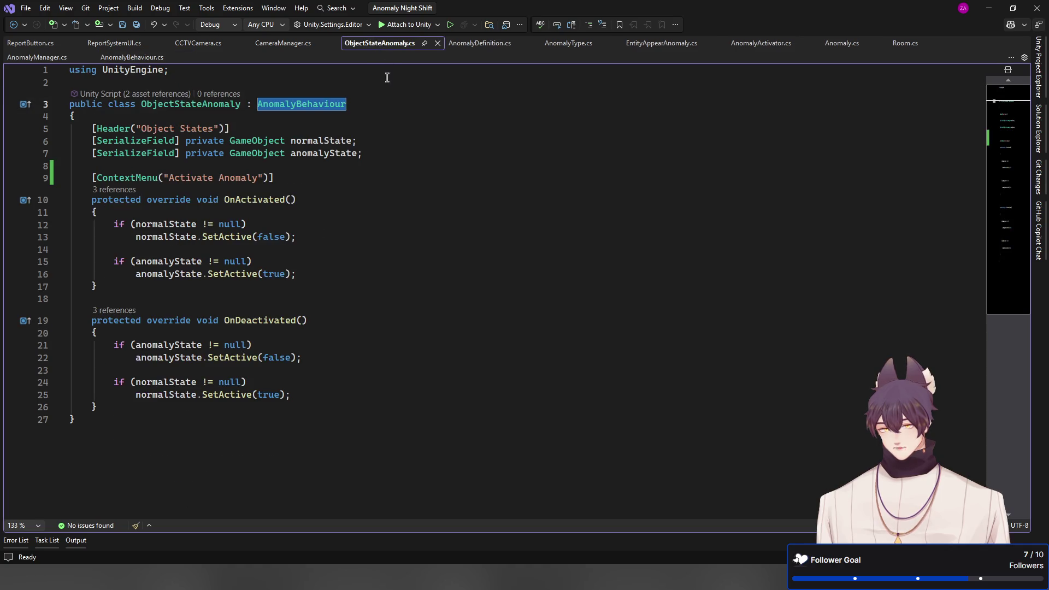
click(378, 419)
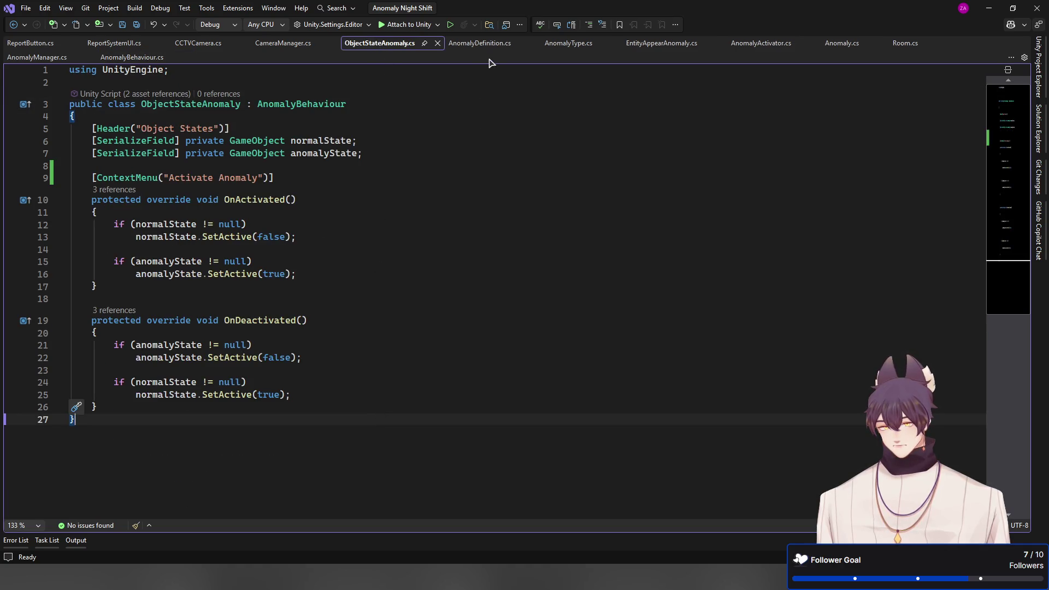
click(994, 12)
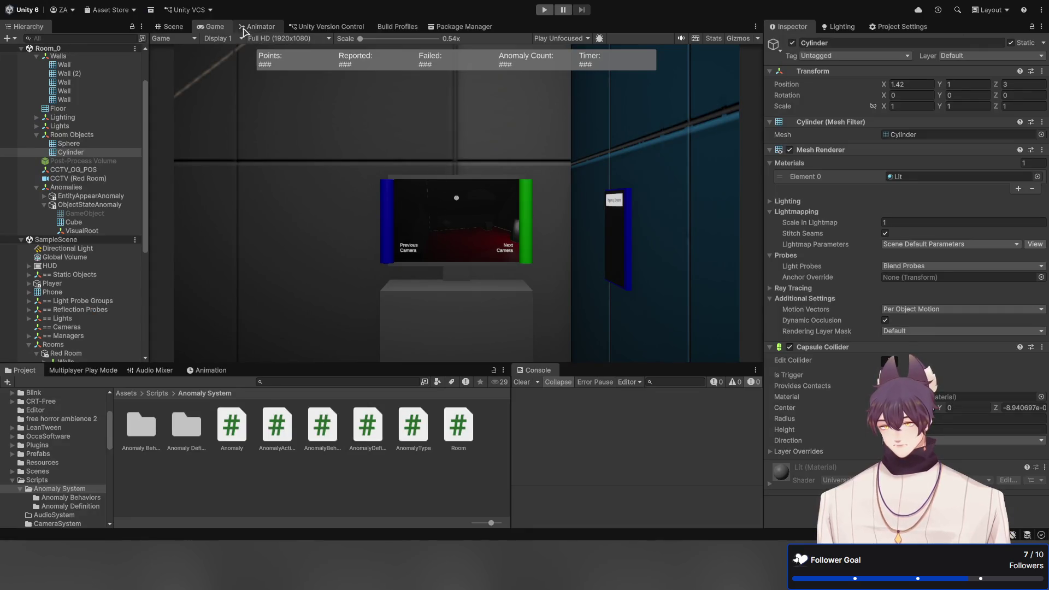
Start Play mode while orbiting the Scene view around the corner cube
click(173, 26)
mouse_move(631, 210)
mouse_down()
mouse_move(412, 206)
mouse_move(481, 153)
mouse_up()
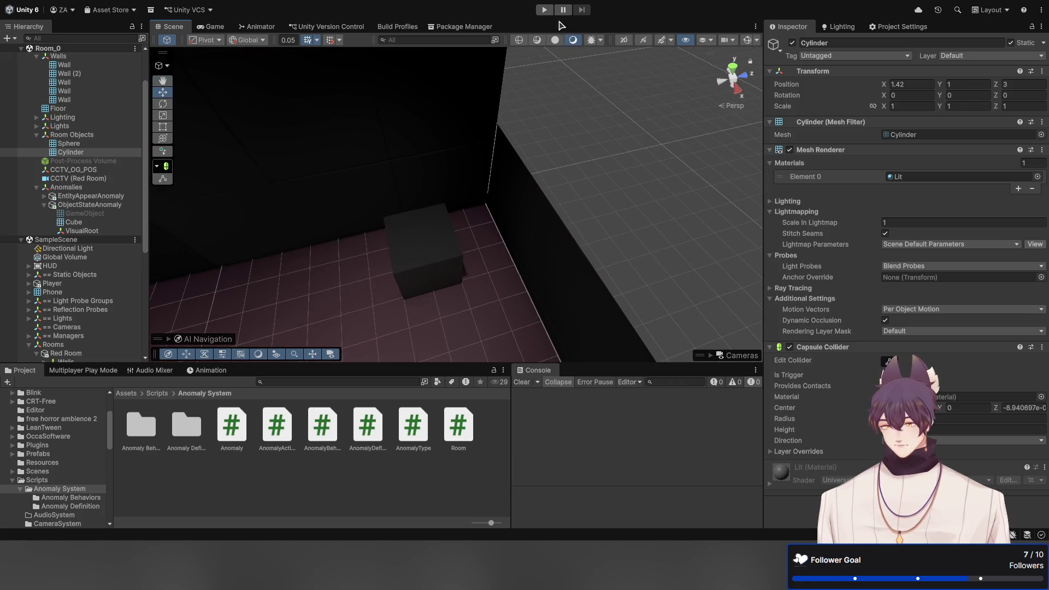
click(545, 10)
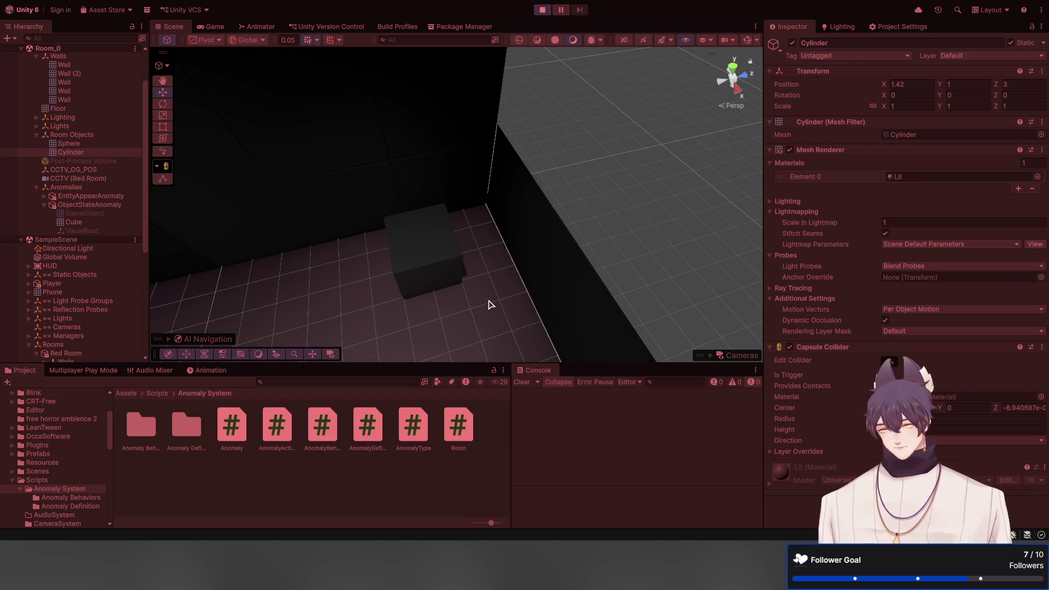
mouse_move(568, 197)
mouse_down()
mouse_move(498, 192)
mouse_move(490, 160)
mouse_up()
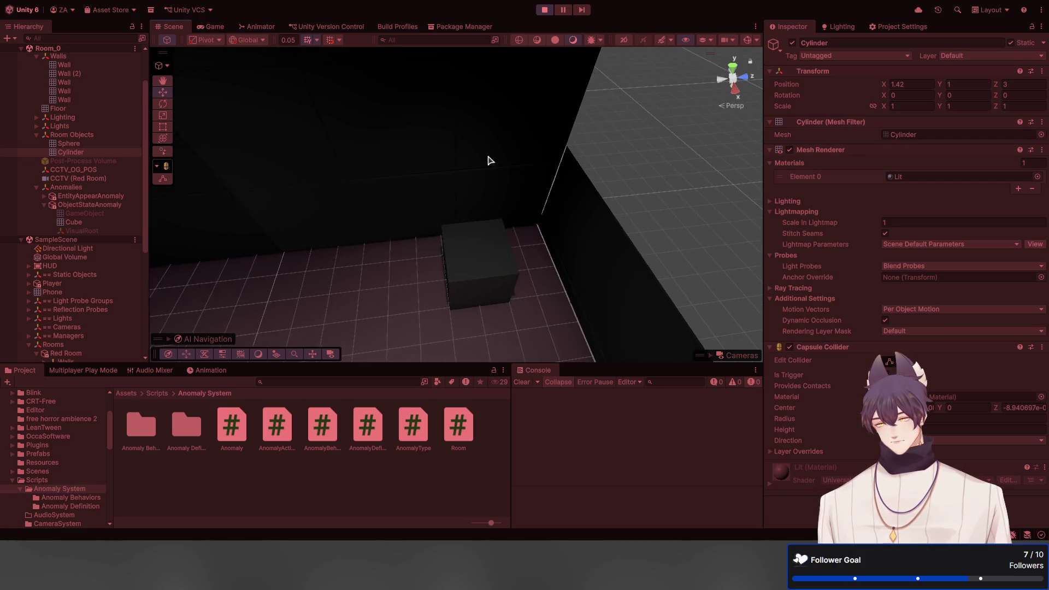
click(214, 26)
click(173, 26)
drag(342, 155, 164, 17)
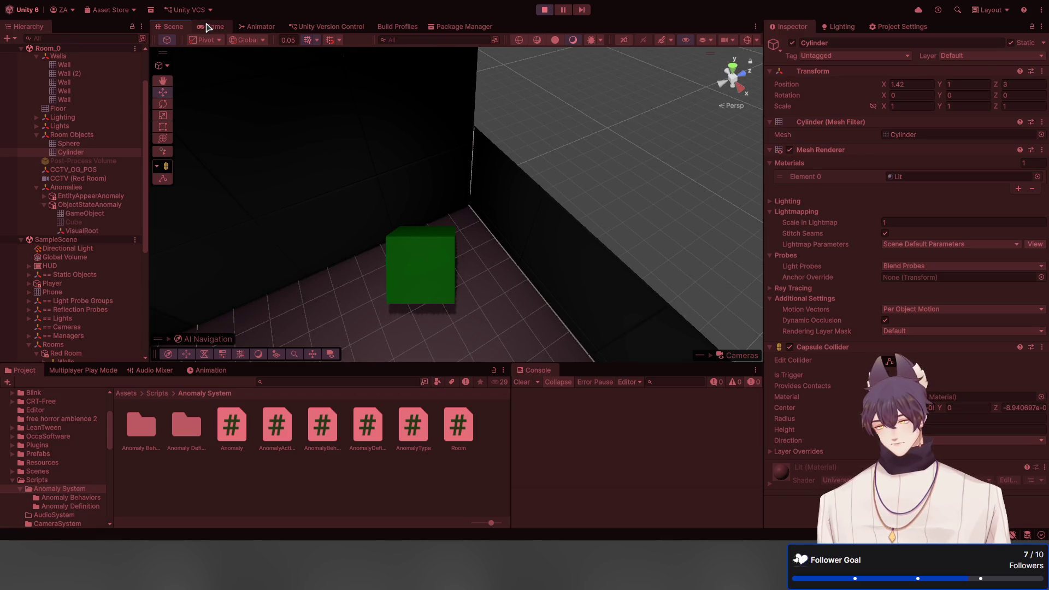
In the Game view, report Pink Room and Red Room anomalies to reach 64 points, then stop
click(208, 28)
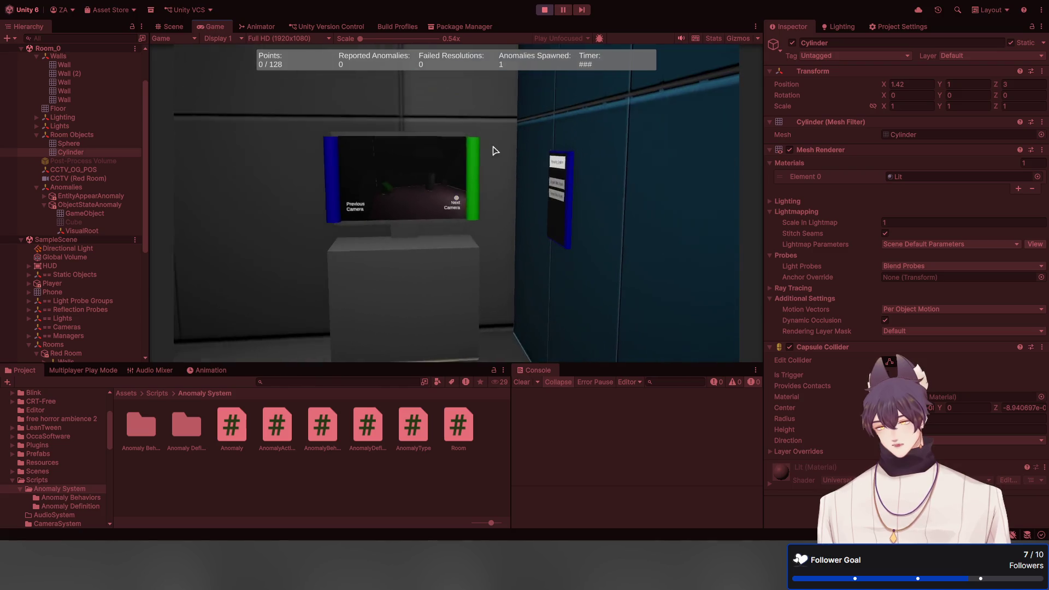
key(w)
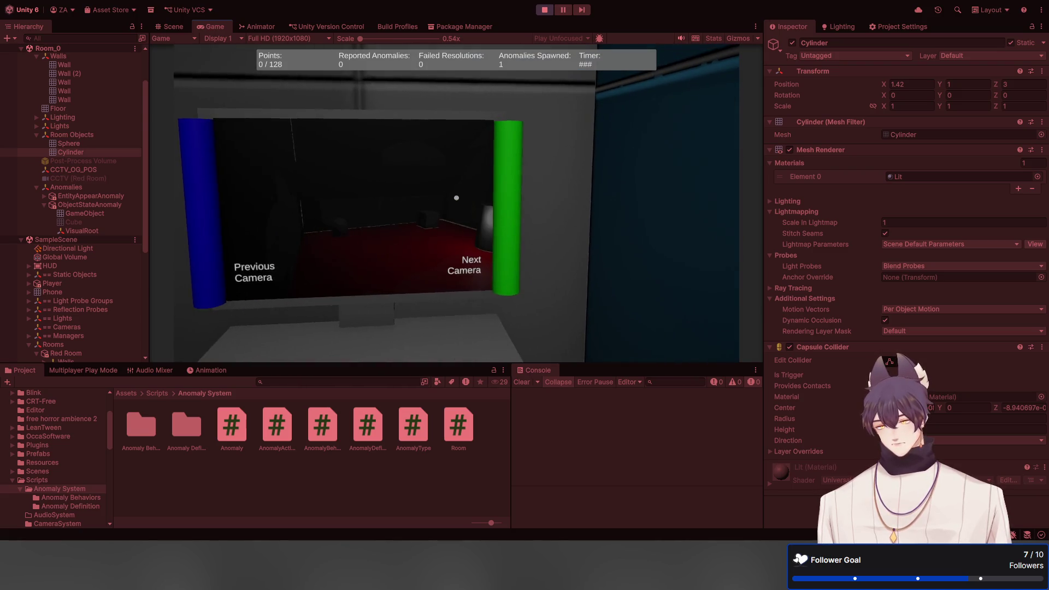
key(s)
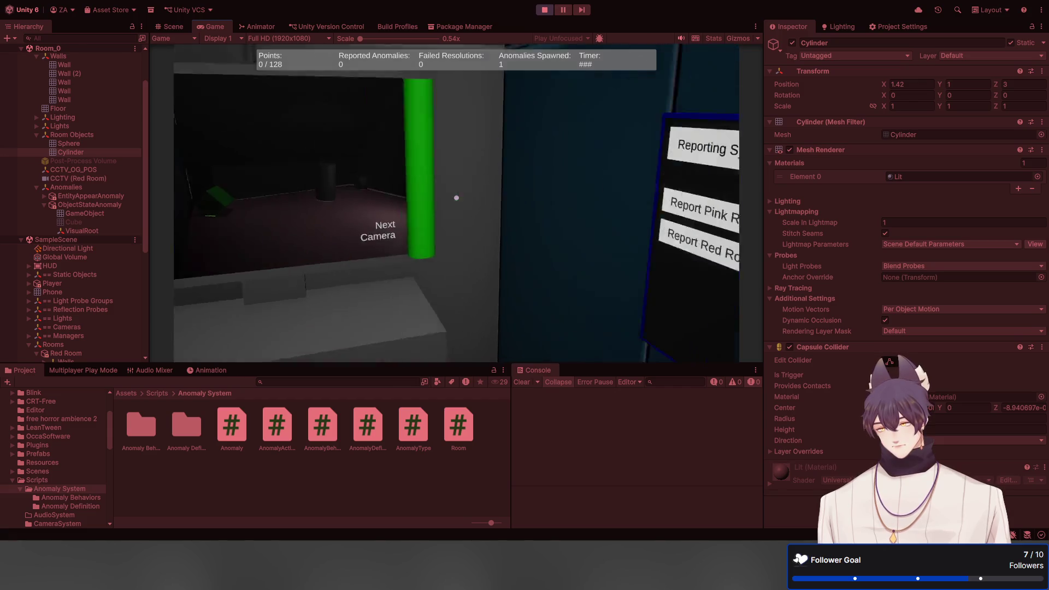
click(456, 198)
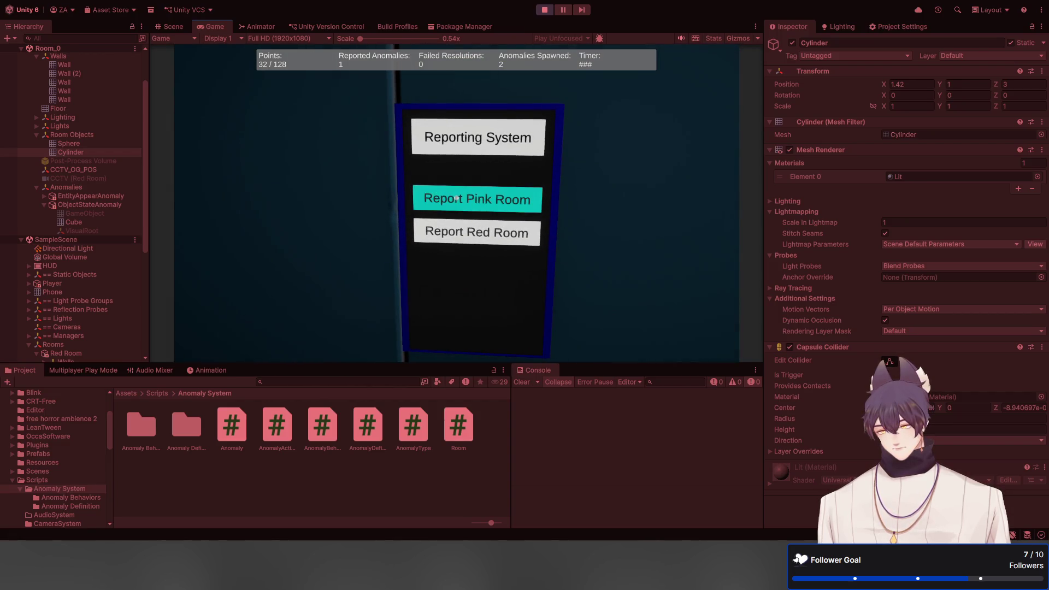
click(456, 198)
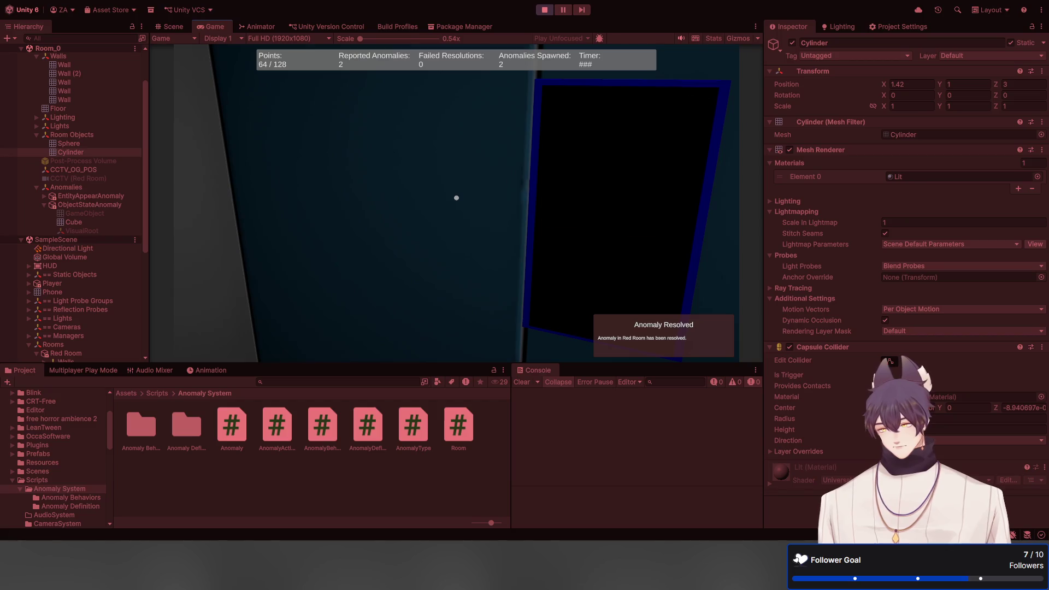
click(544, 10)
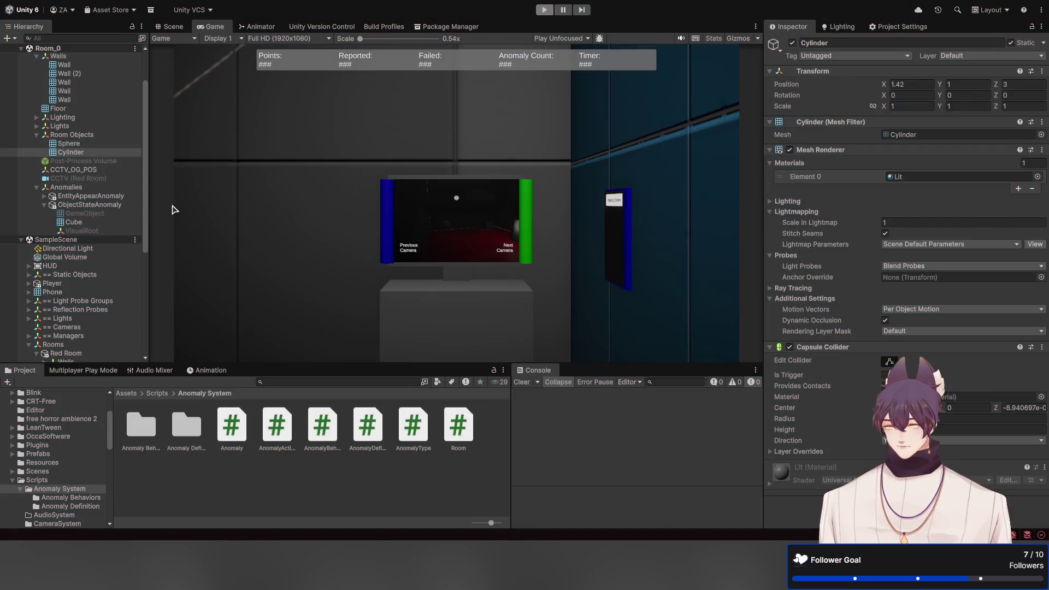
Comment out lines 9–35 (HidePanelForSeconds) in ReportSystemUI.cs with Ctrl+K, Ctrl+C and save
key(alt+Tab)
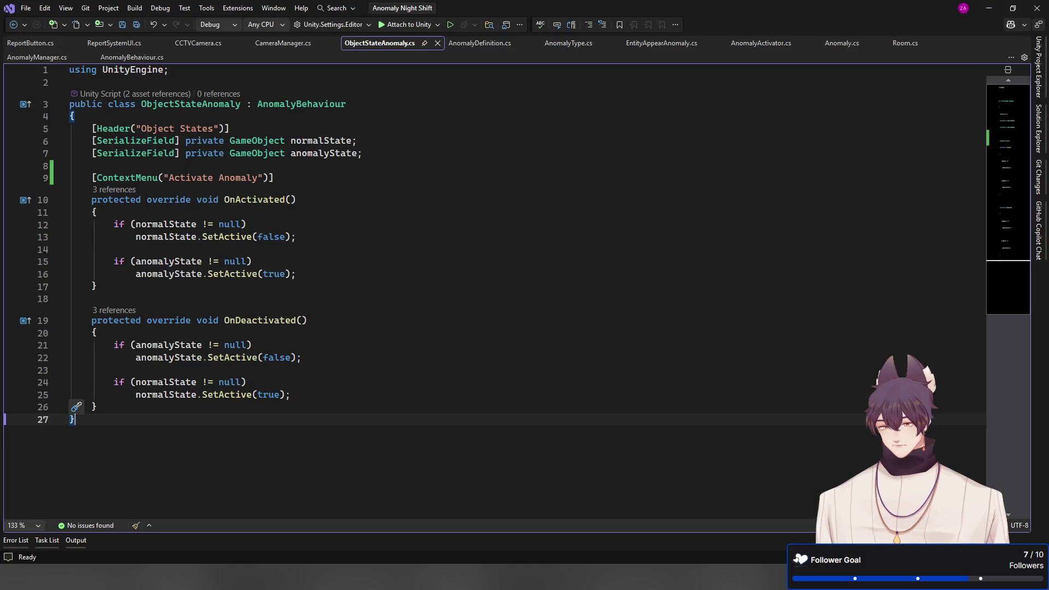
click(115, 42)
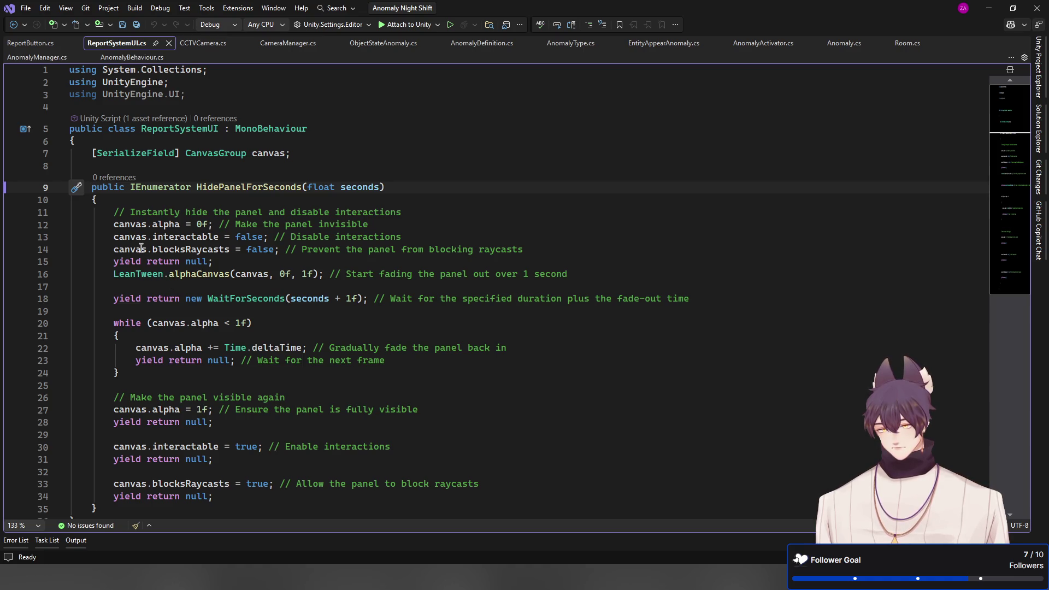
scroll(109, 197, down, 3)
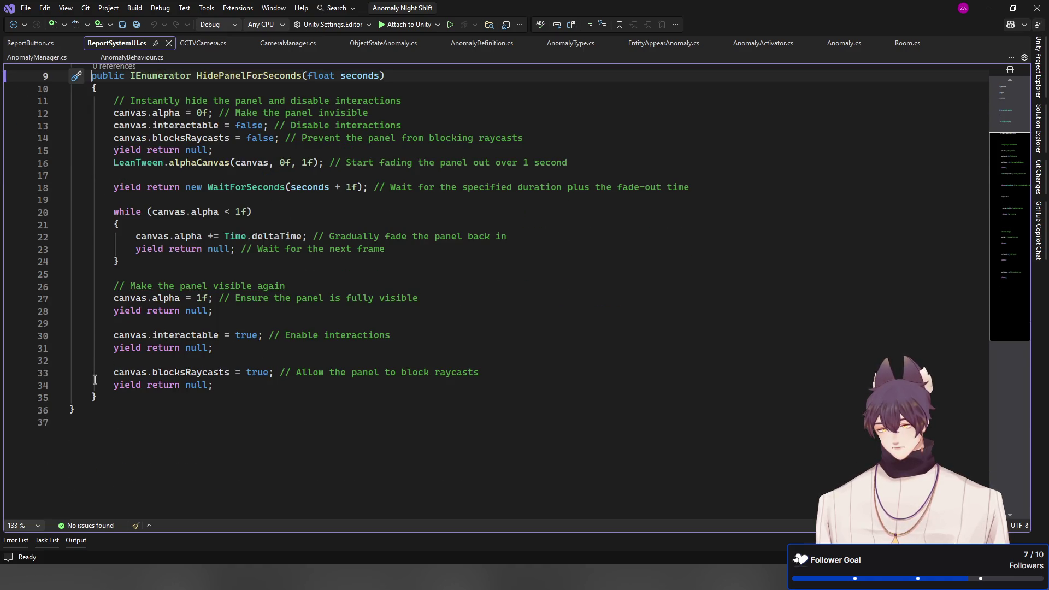
shift+click(102, 395)
key(ctrl+k)
key(ctrl+c)
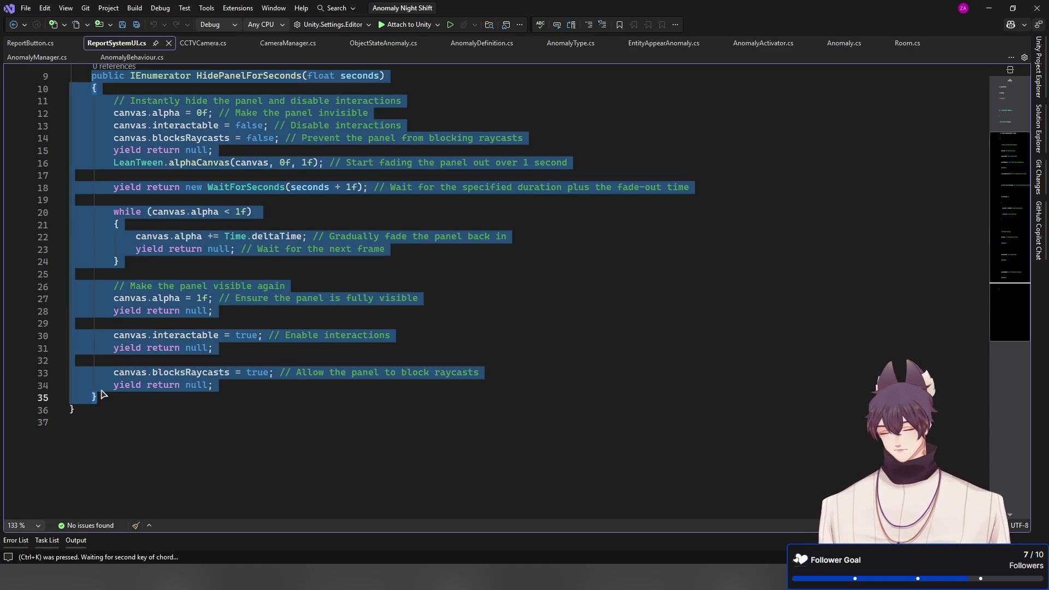
key(ctrl+s)
scroll(63, 339, up, 3)
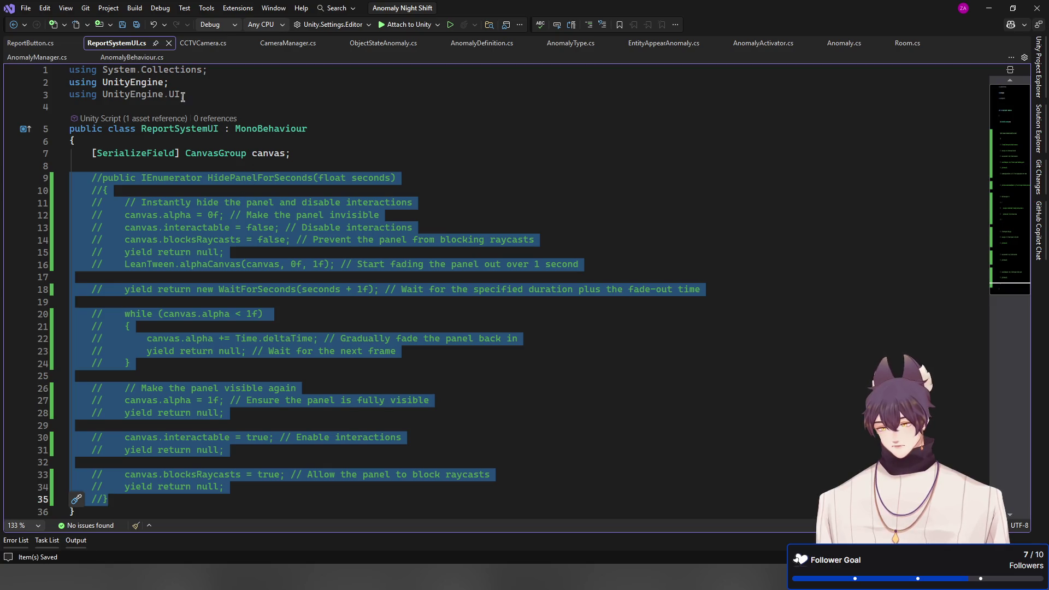
click(261, 153)
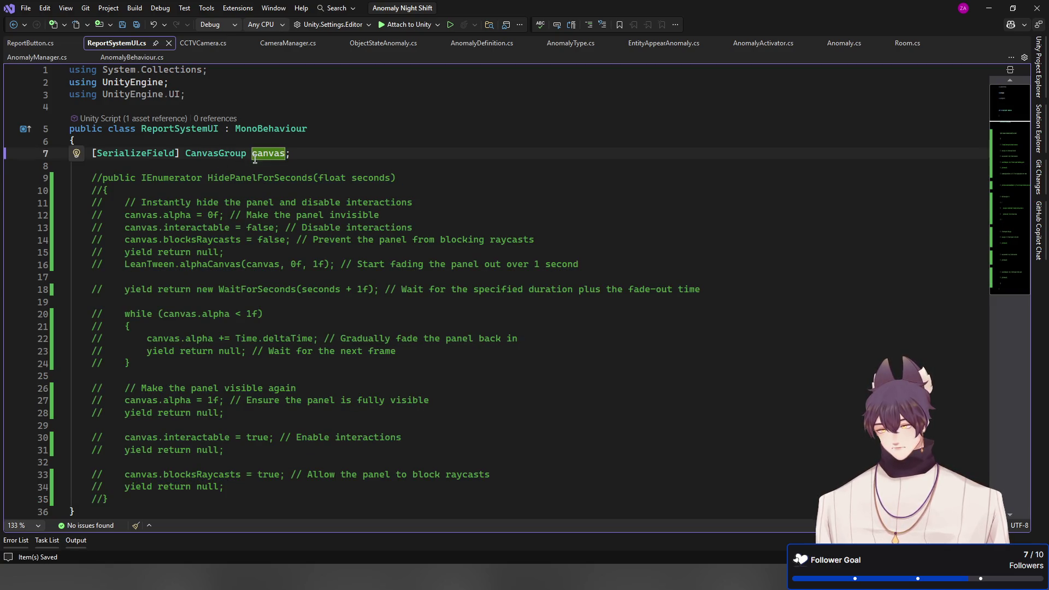
click(50, 48)
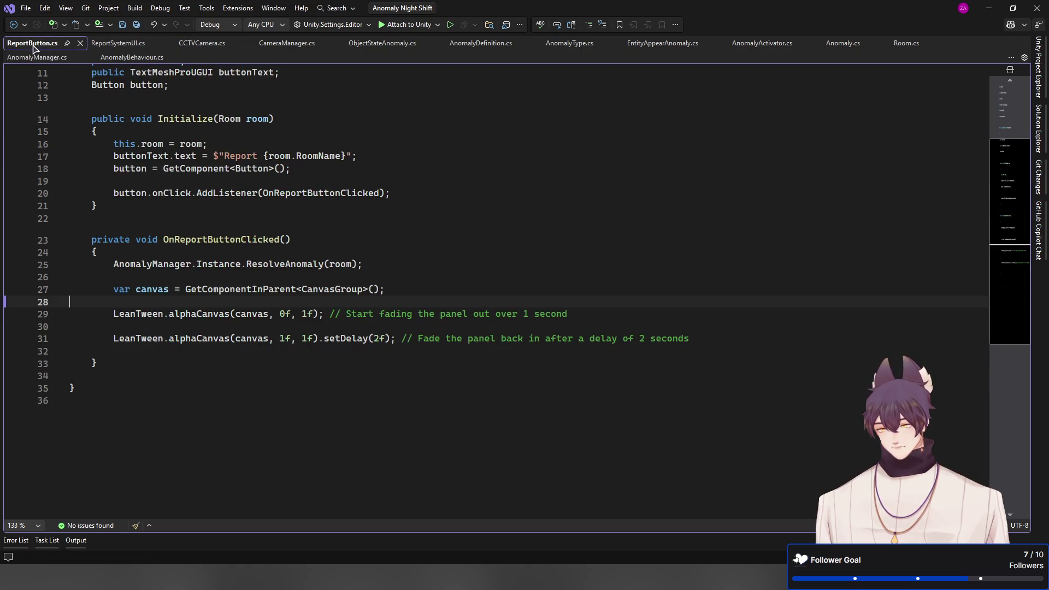
click(197, 326)
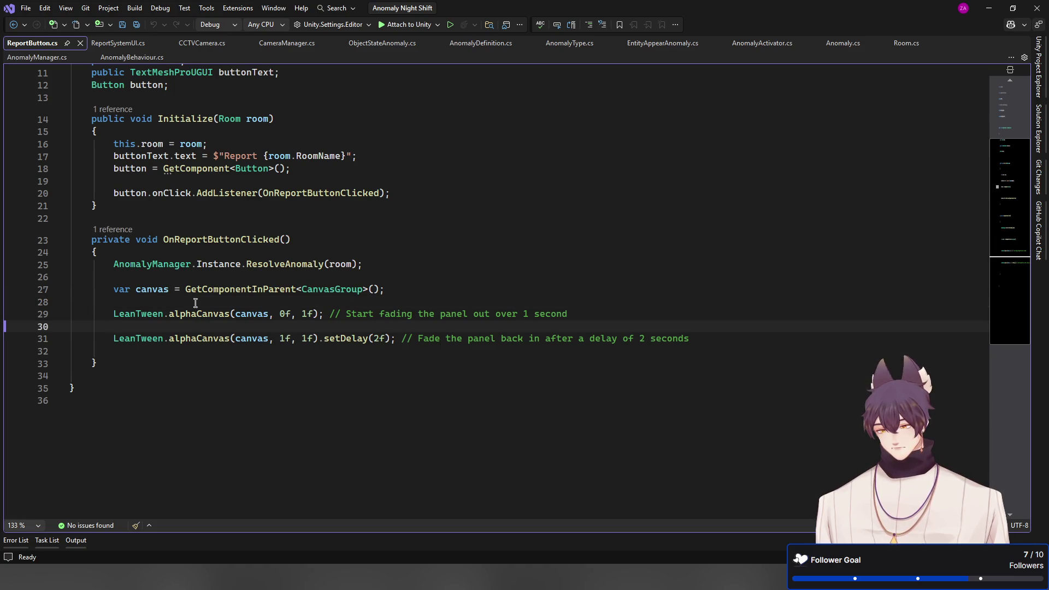
click(196, 298)
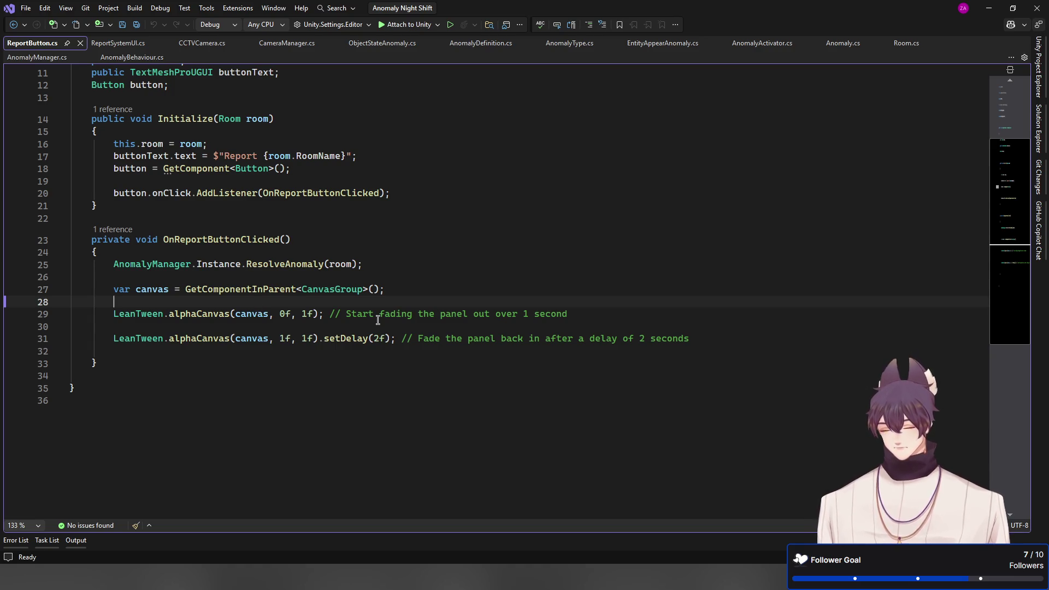
key(Down)
key(Down)
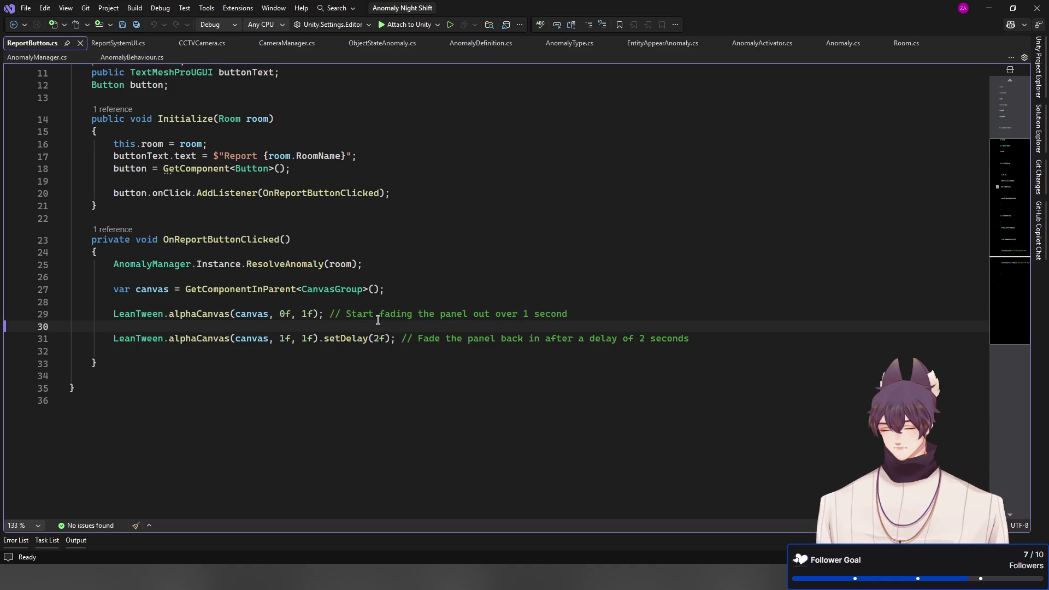
key(Up)
key(Up)
key(Return)
key(Up)
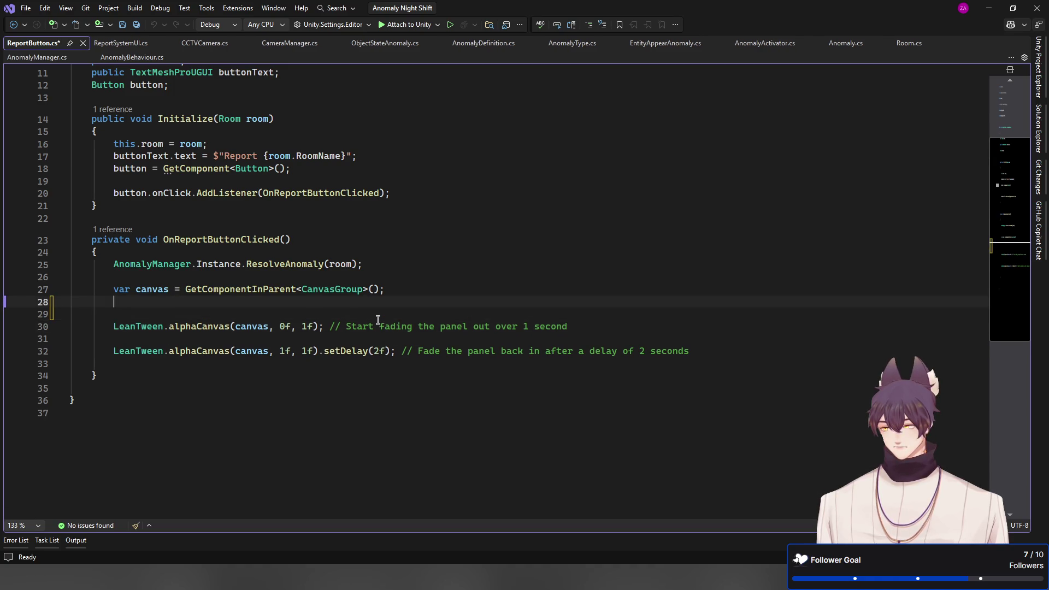
key(Down)
text(Lean)
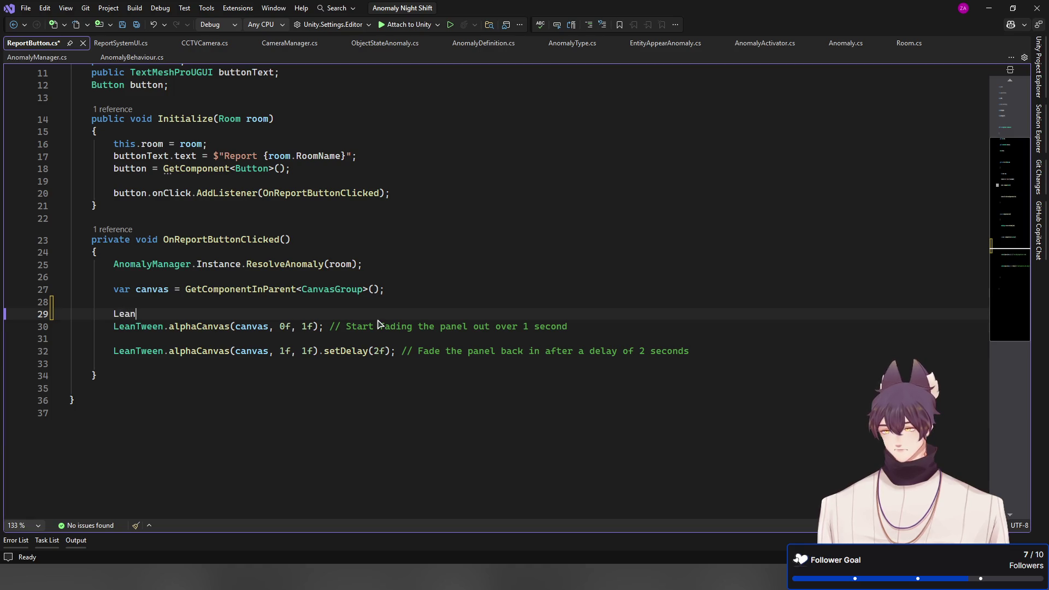
text(Tween.)
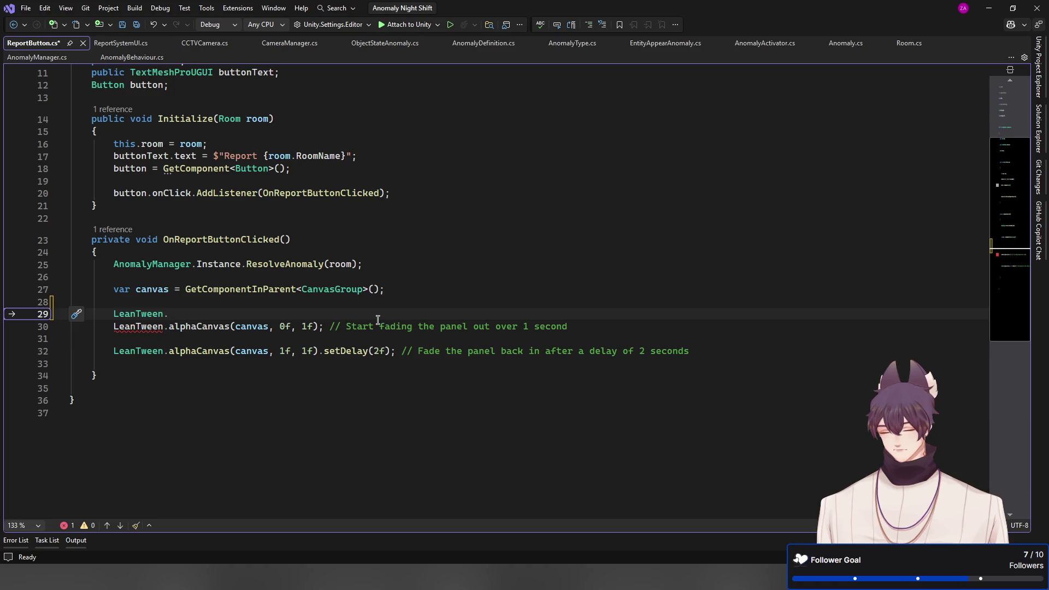
text(Set)
key(BackSpace)
key(BackSpace)
key(BackSpace)
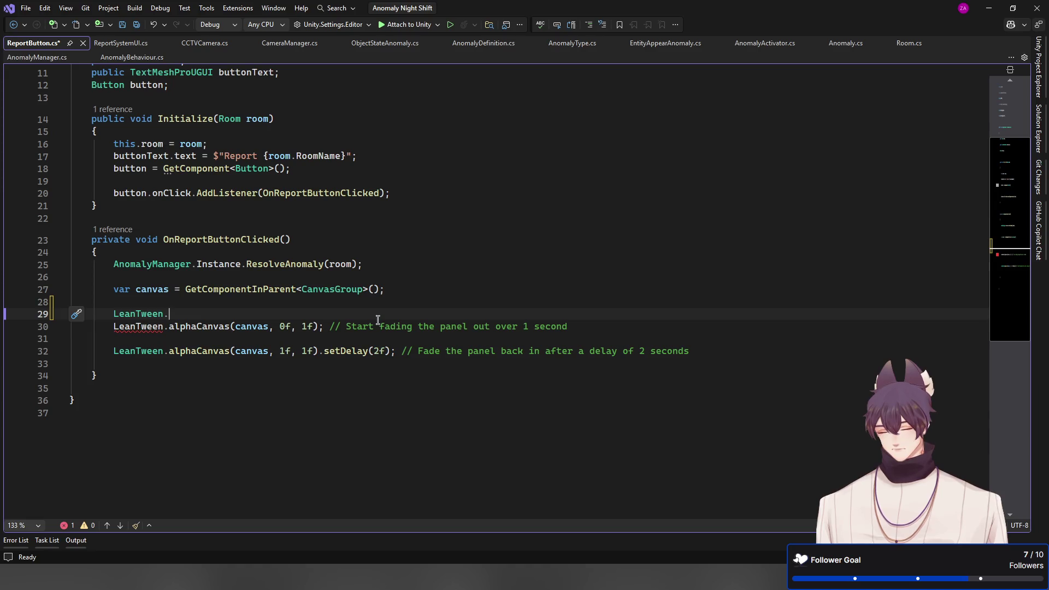
key(shift+Home)
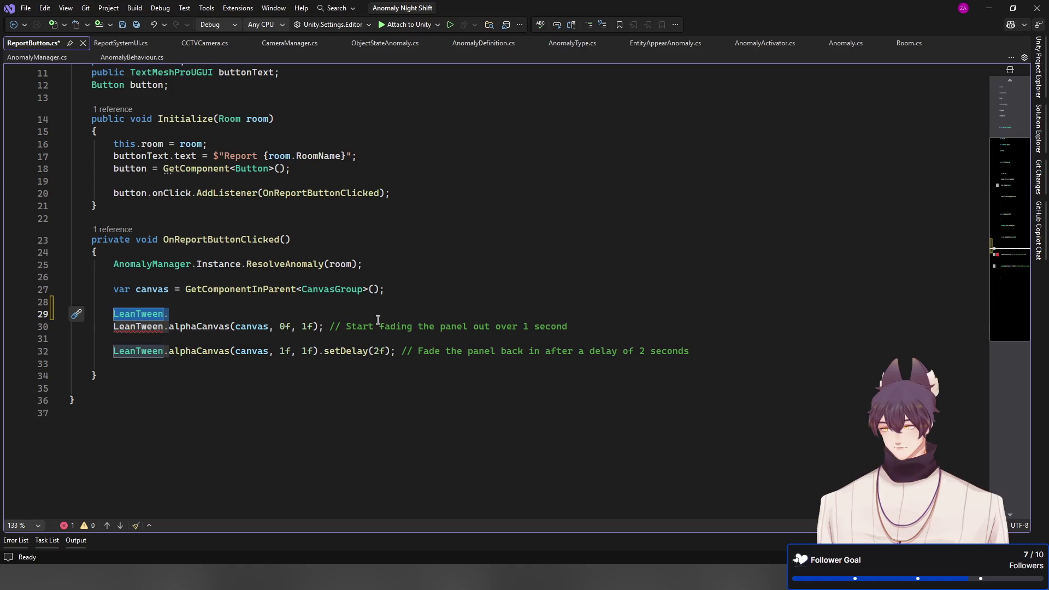
key(BackSpace)
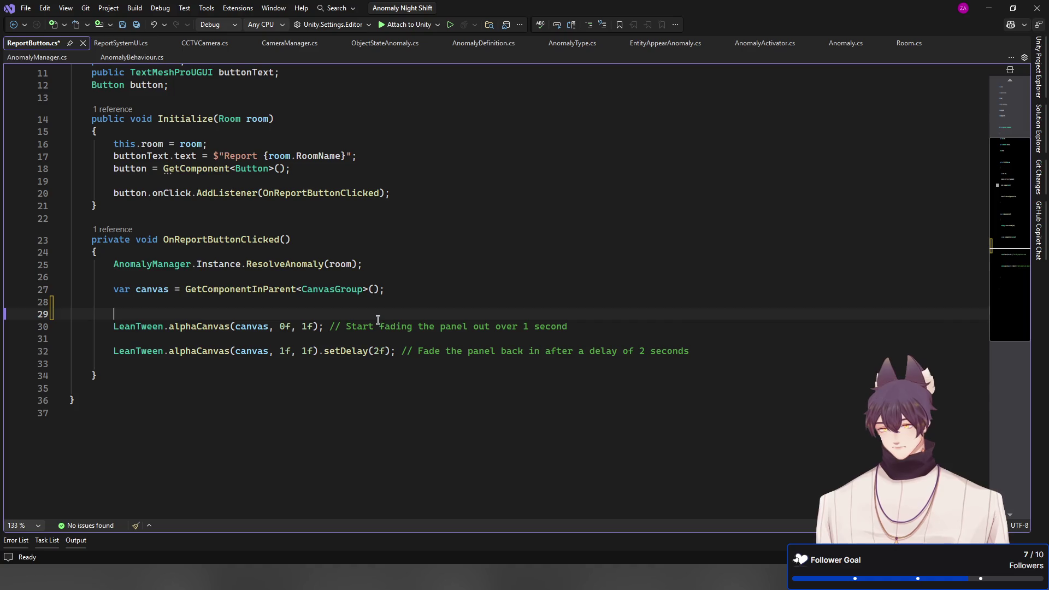
text(LeanTween.)
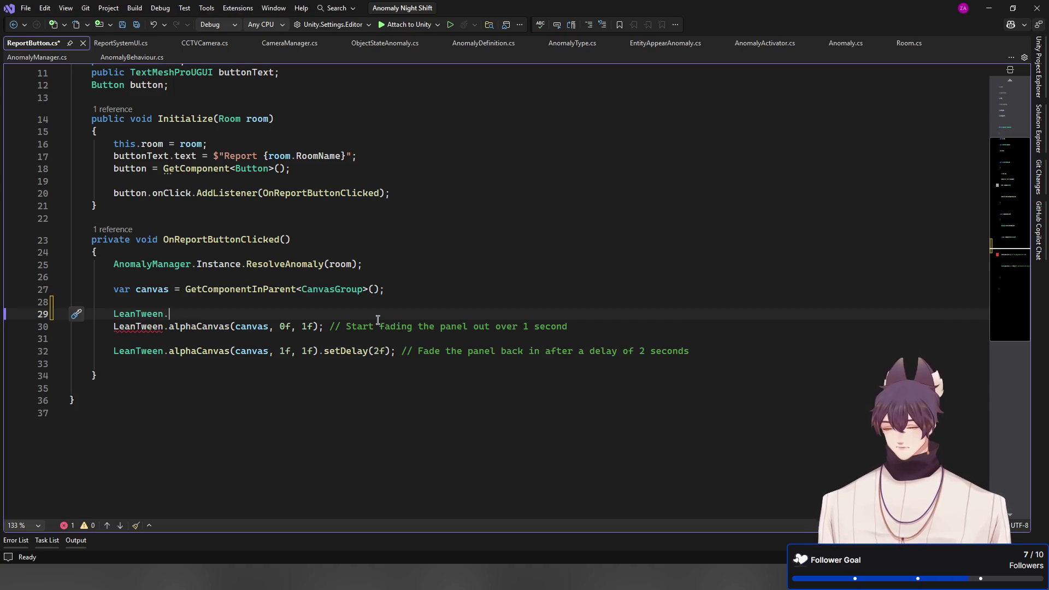
text(can)
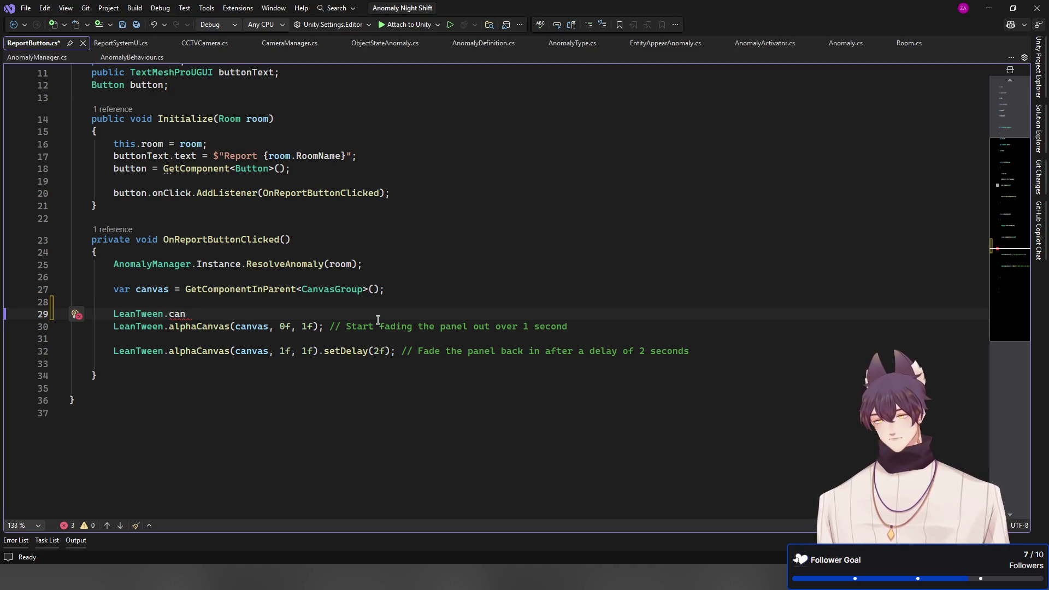
key(BackSpace)
key(BackSpace)
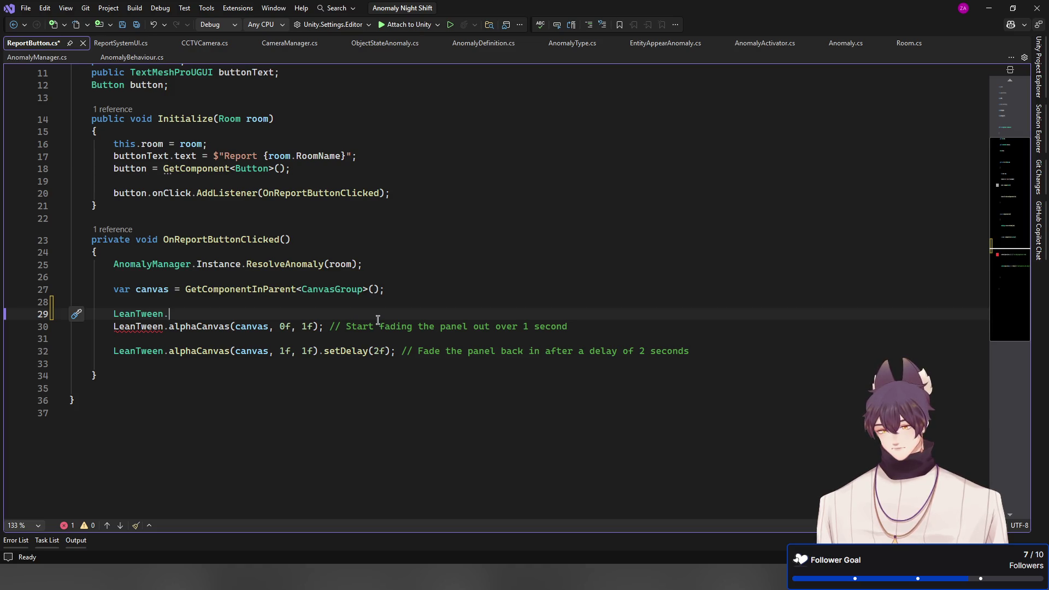
text(clerp)
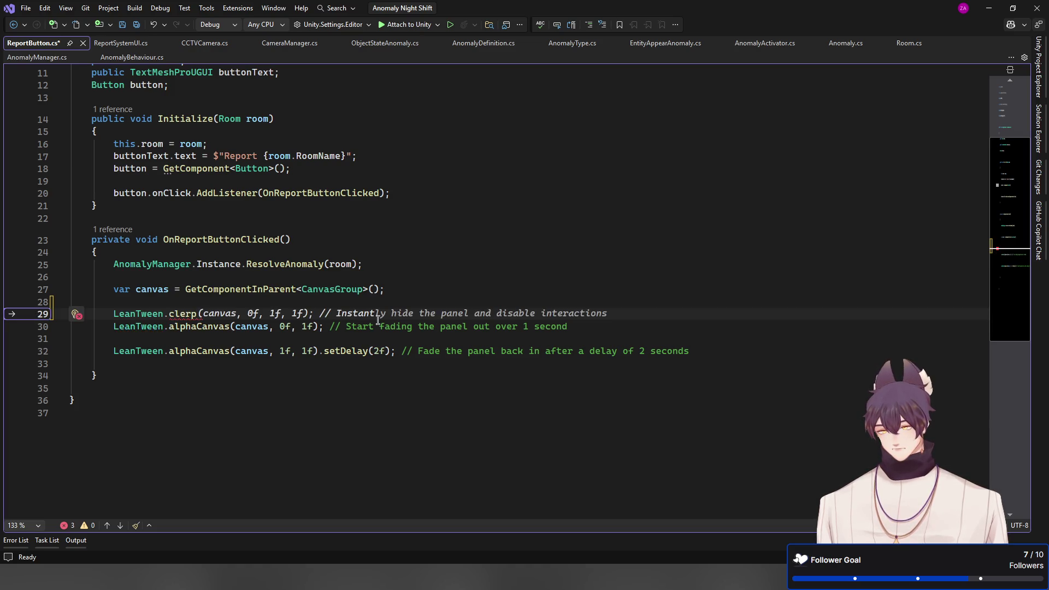
key(Tab)
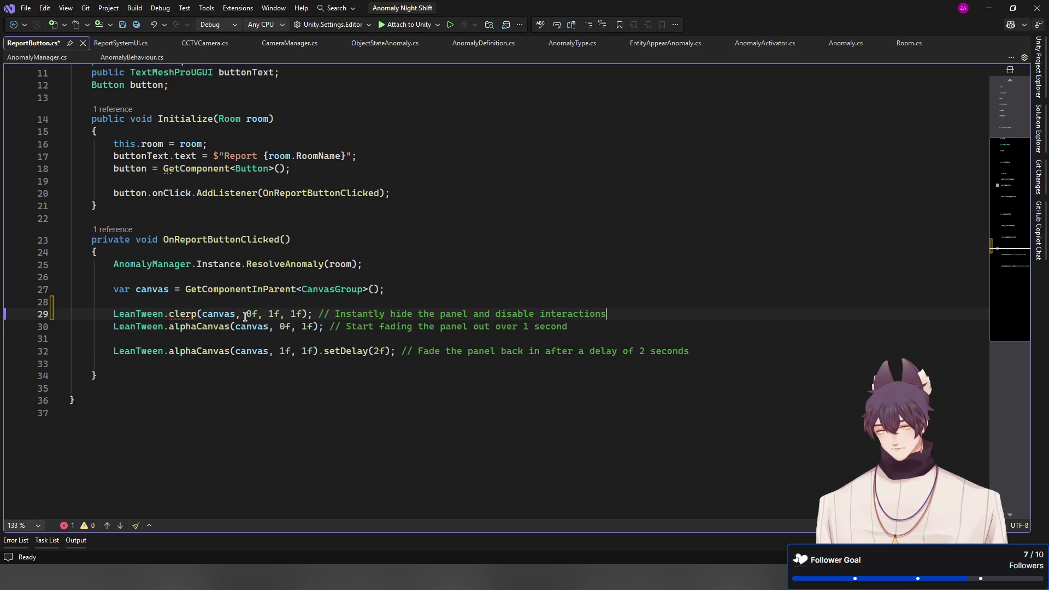
double_click(215, 317)
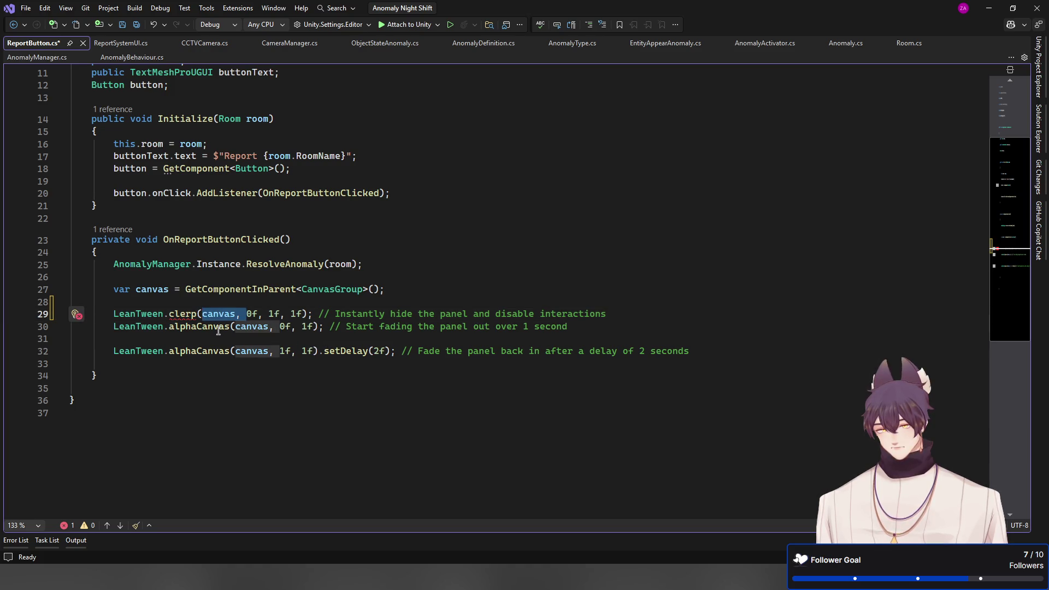
key(Delete)
key(Delete)
key(Delete)
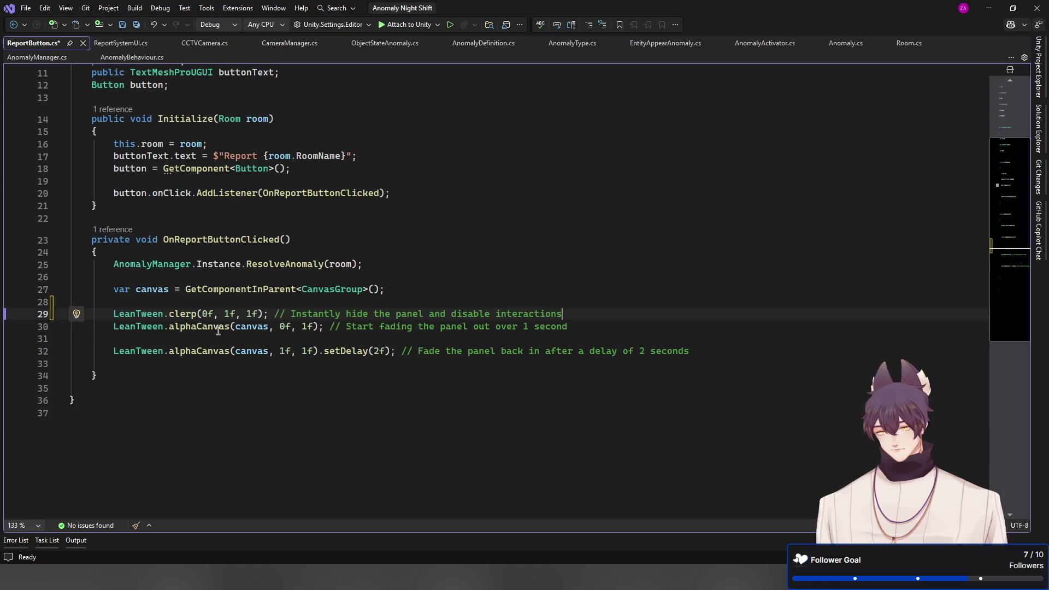
key(End)
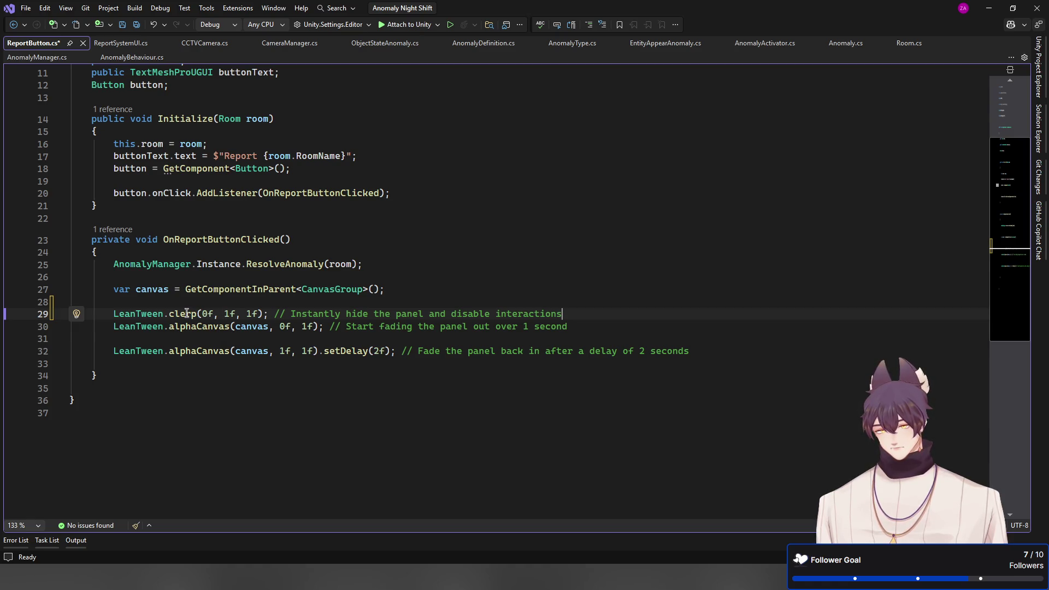
key(shift+Home)
key(BackSpace)
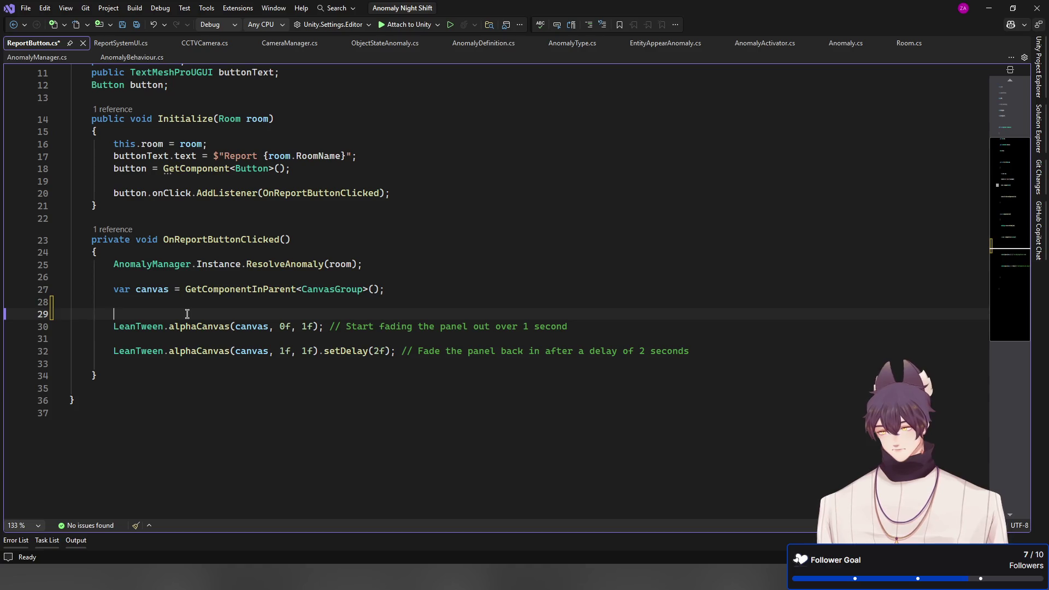
Insert canvas.interactable = false and canvas.blocksRaycasts lines before the fade in ReportButton.cs
key(Down)
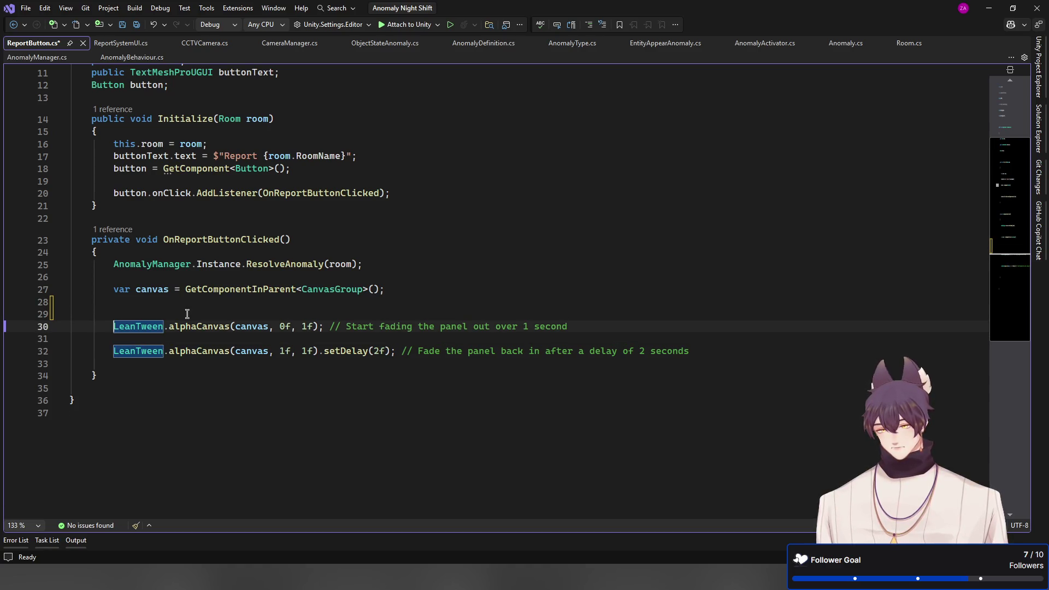
key(Up)
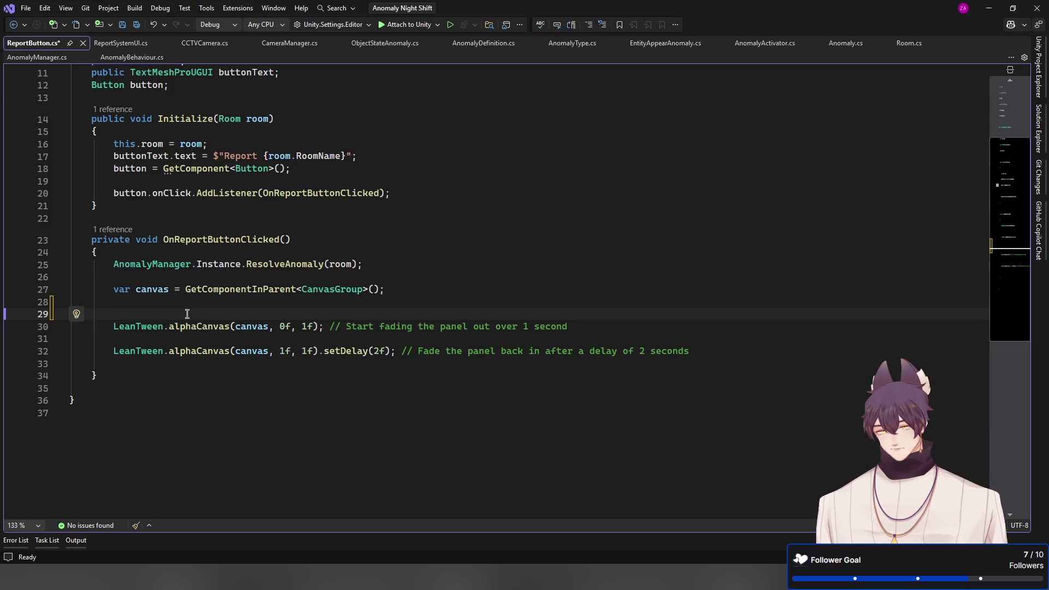
click(152, 289)
click(150, 315)
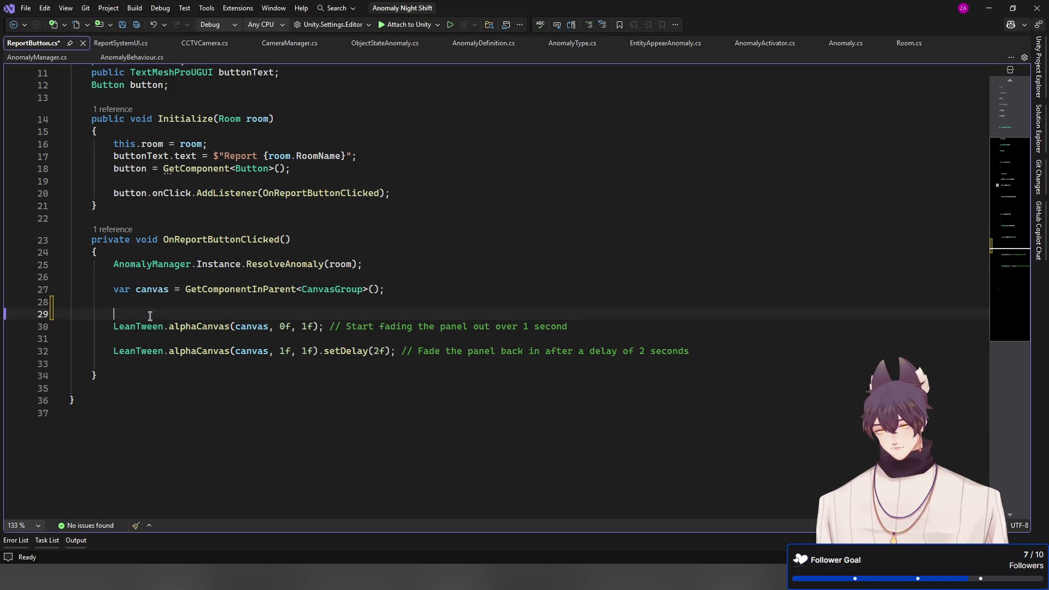
text(canvas.)
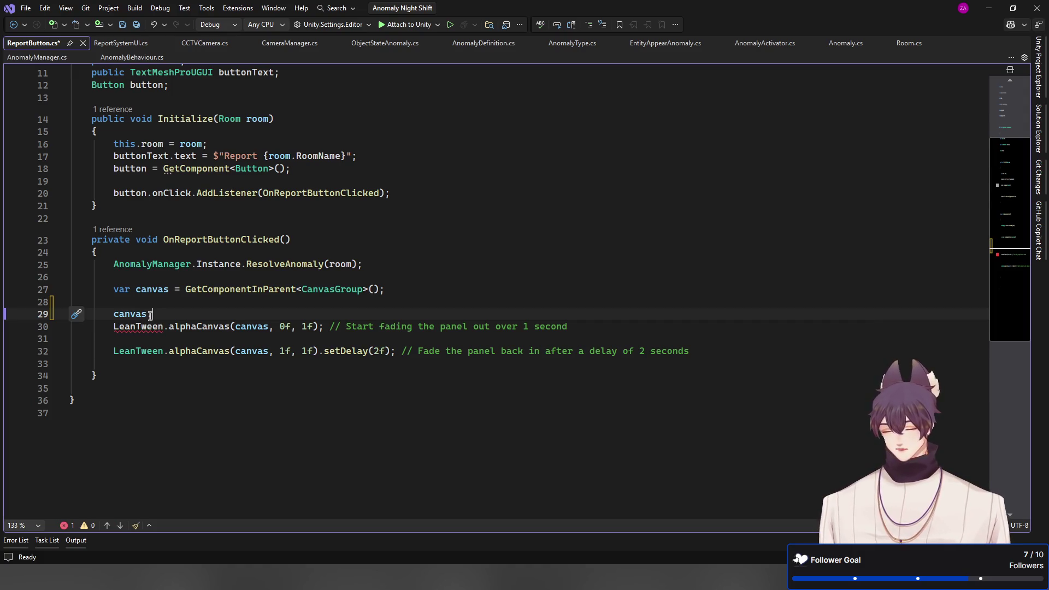
text(interactable = true;)
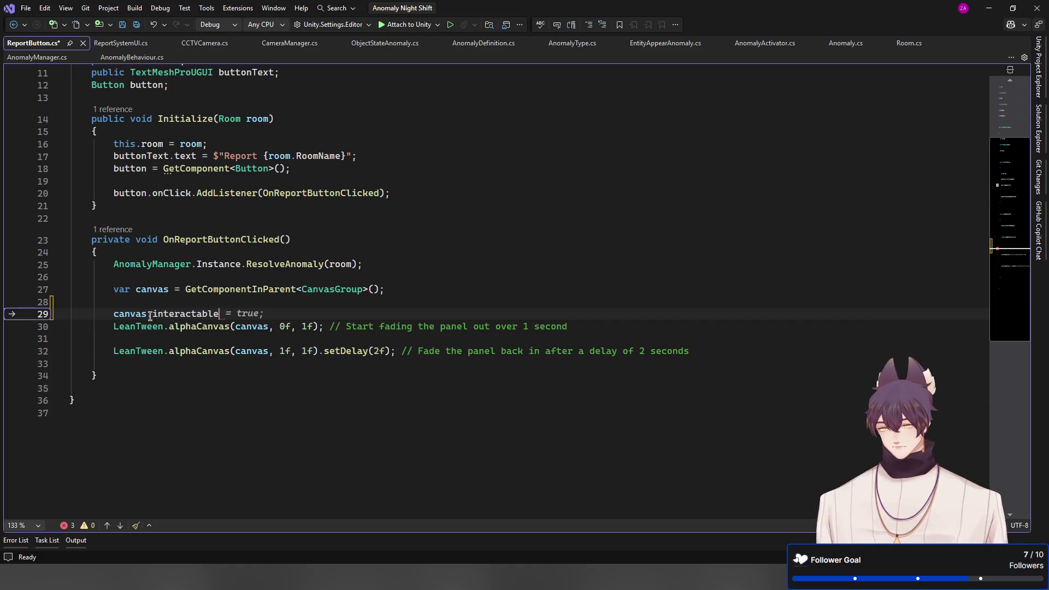
key(Left)
key(ctrl+shift+Left)
text(false)
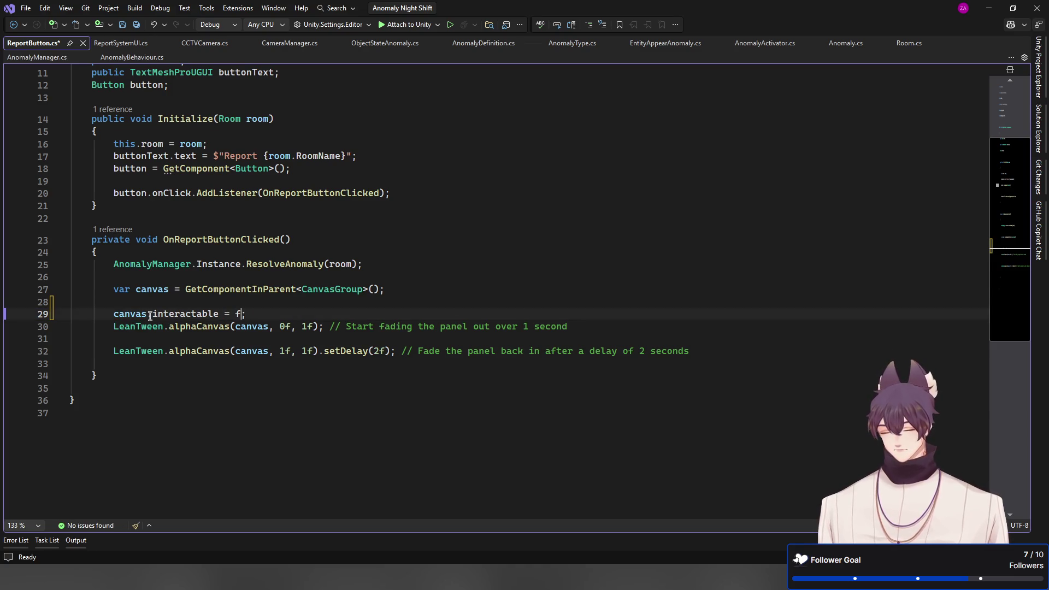
key(Return)
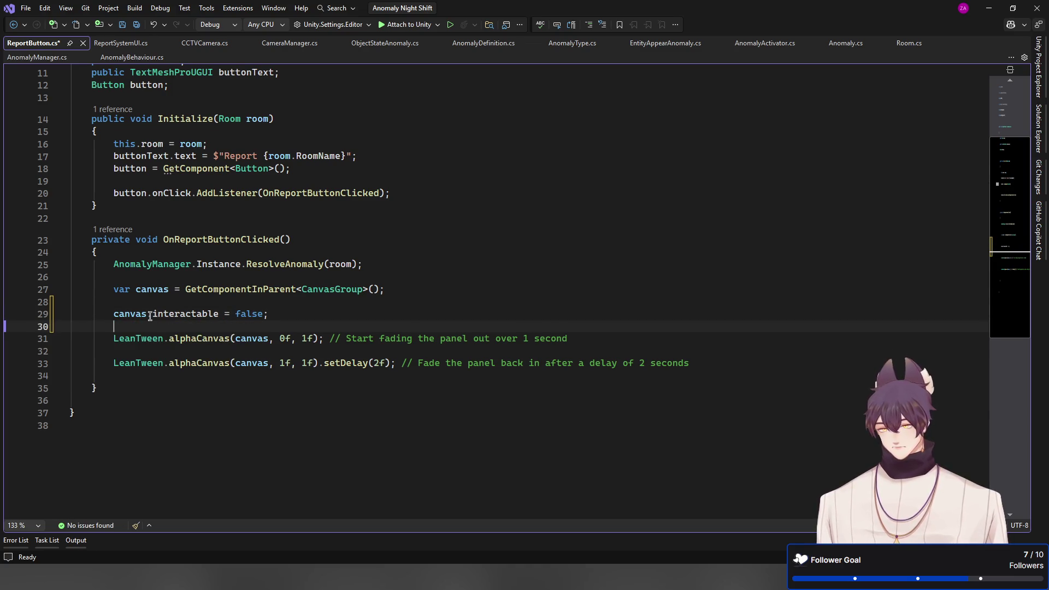
text(canvas.)
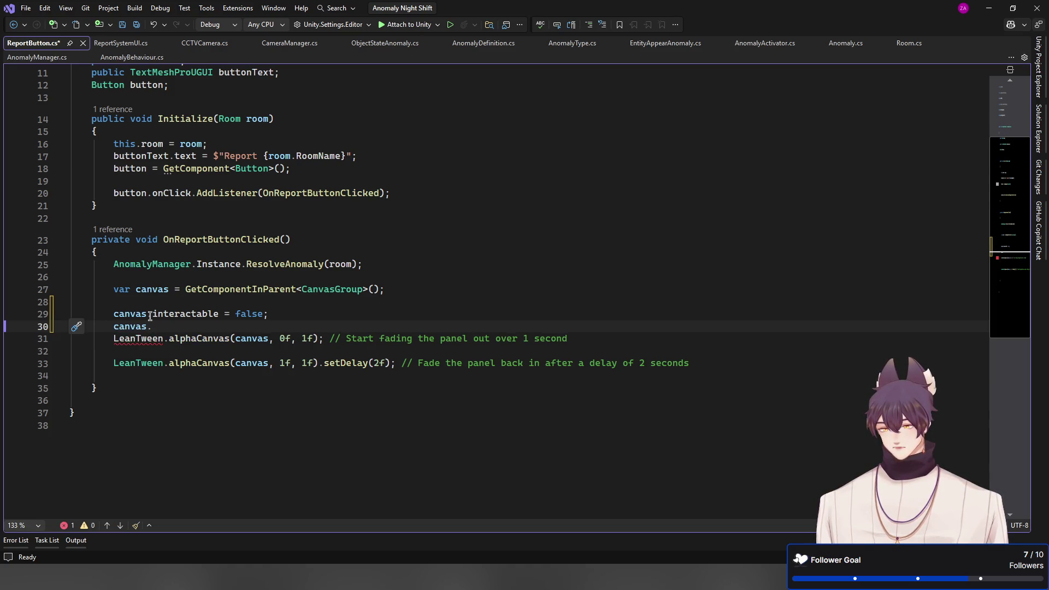
text(bl)
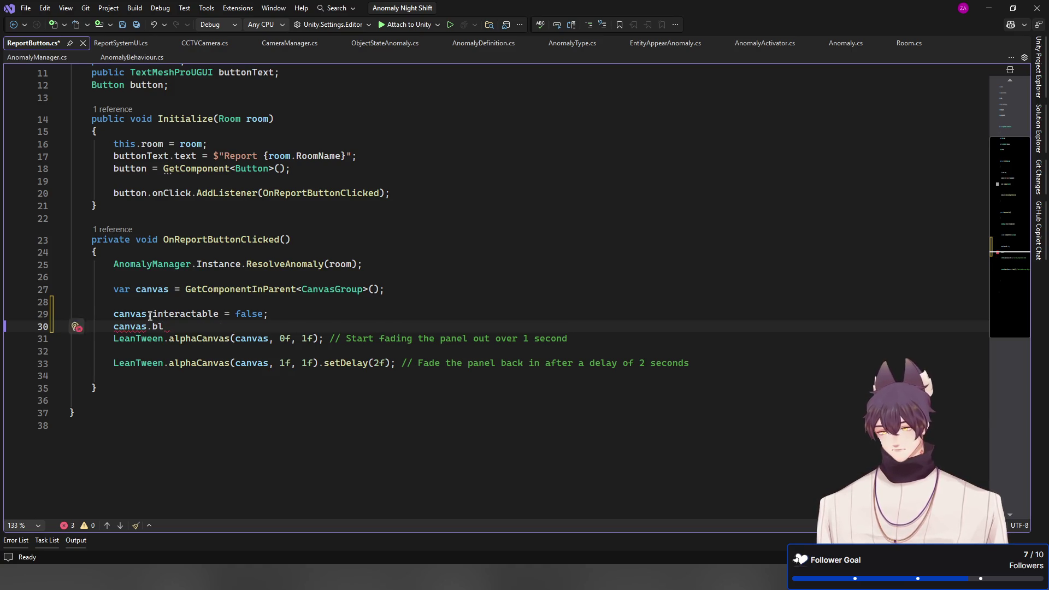
key(Tab)
key(Tab)
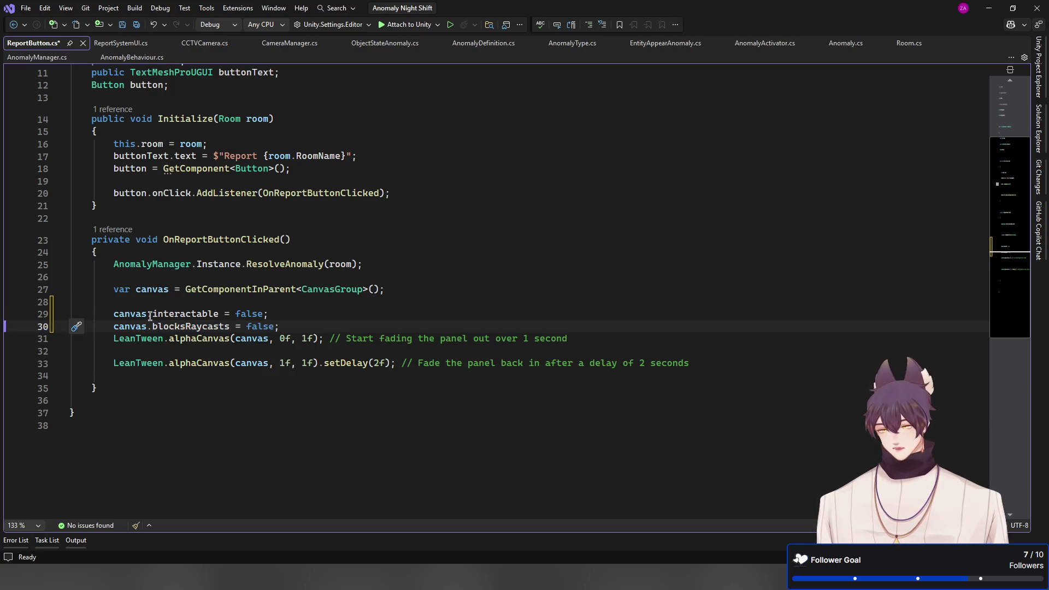
Add a commented LeanTween.delayedCall(3f) re-enabling both settings, and save ReportButton.cs
key(Down)
key(Down)
key(Down)
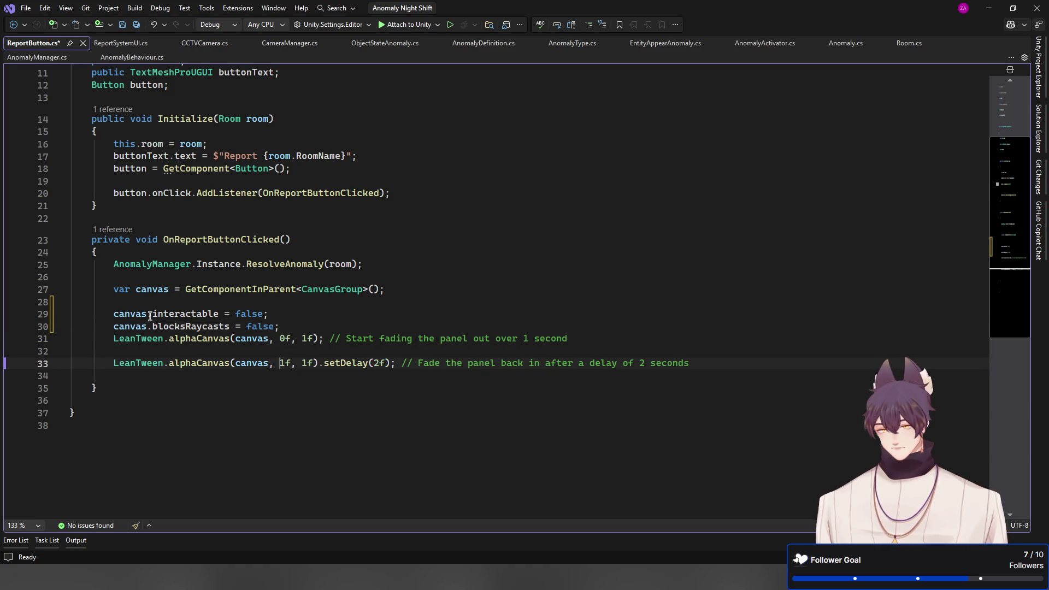
key(End)
key(Return)
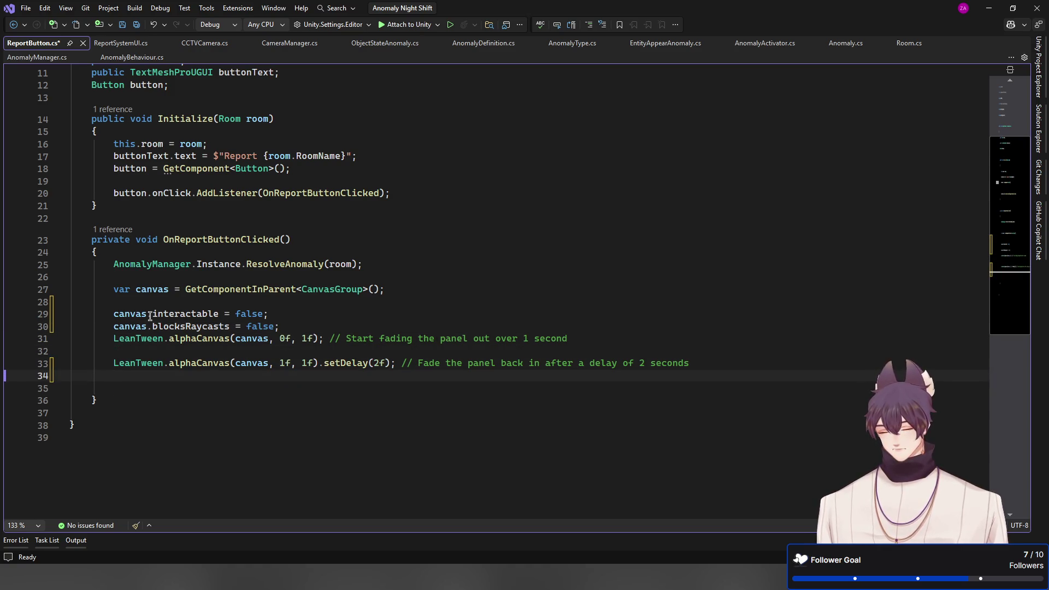
text(lean)
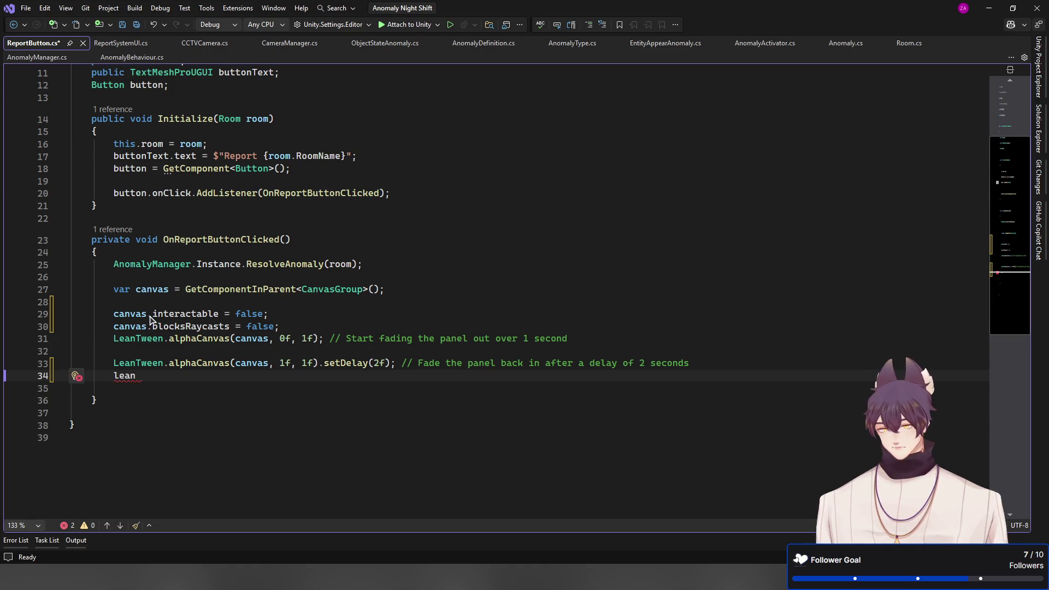
key(Tab)
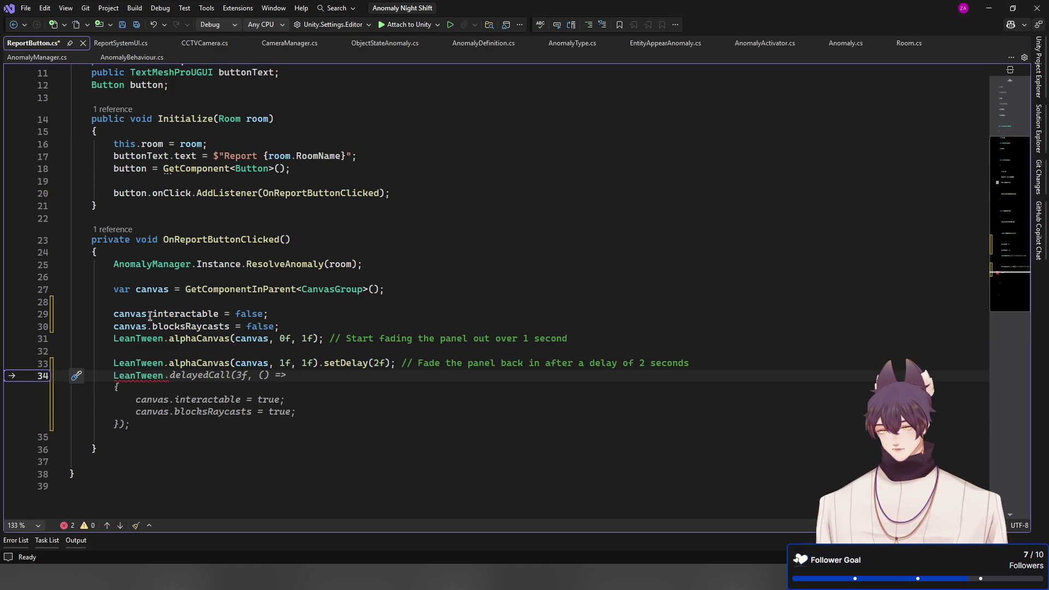
key(Tab)
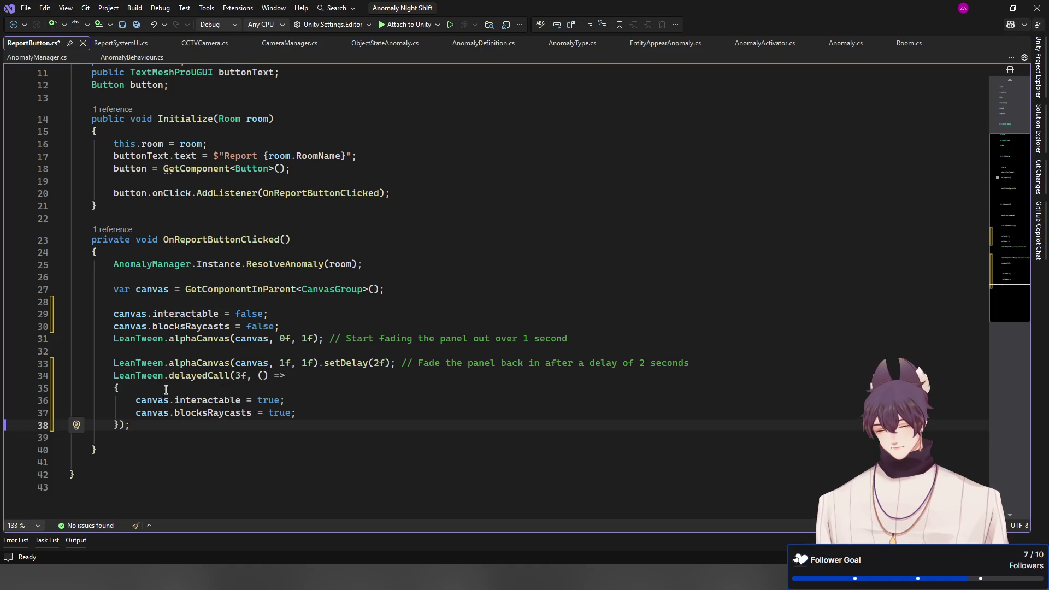
click(114, 376)
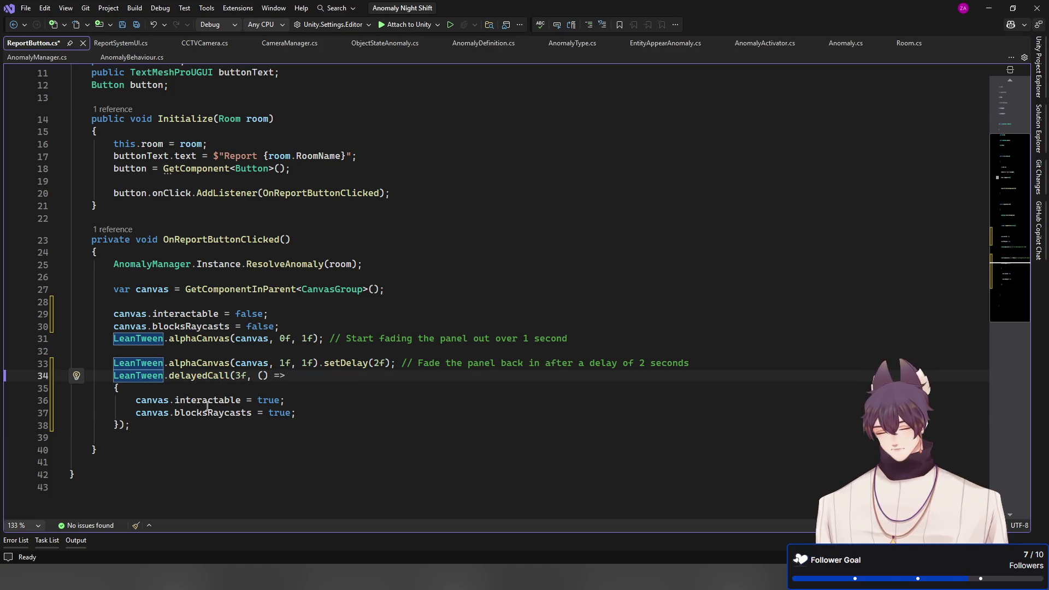
key(ctrl+s)
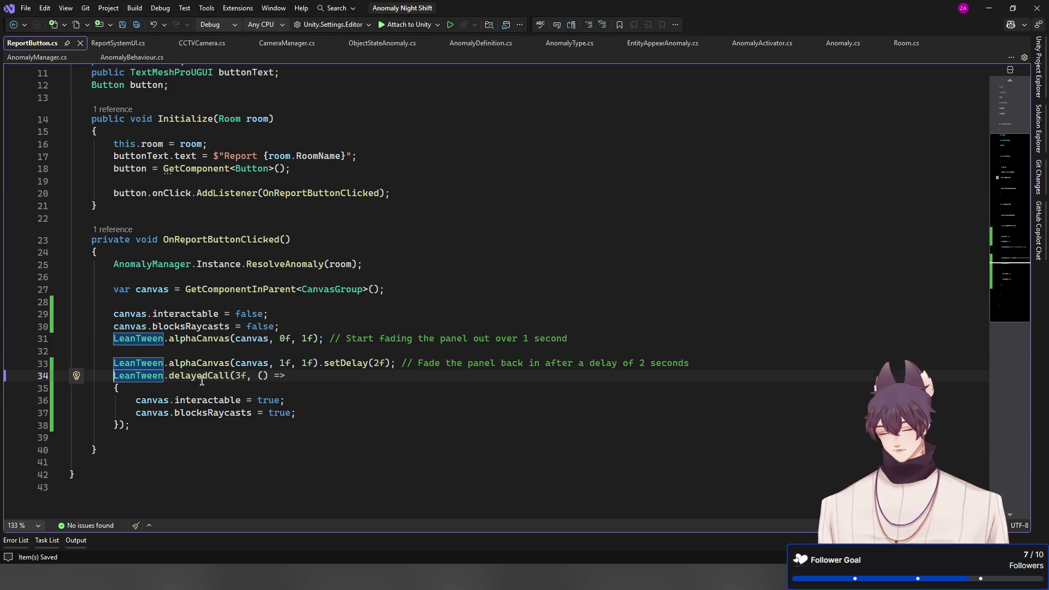
key(Tab)
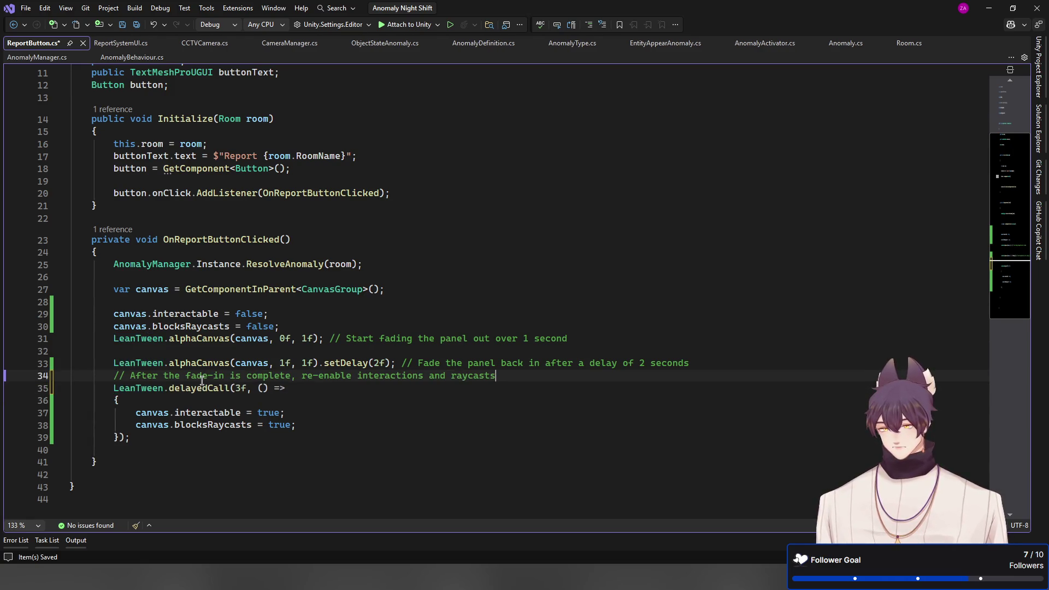
key(ctrl+s)
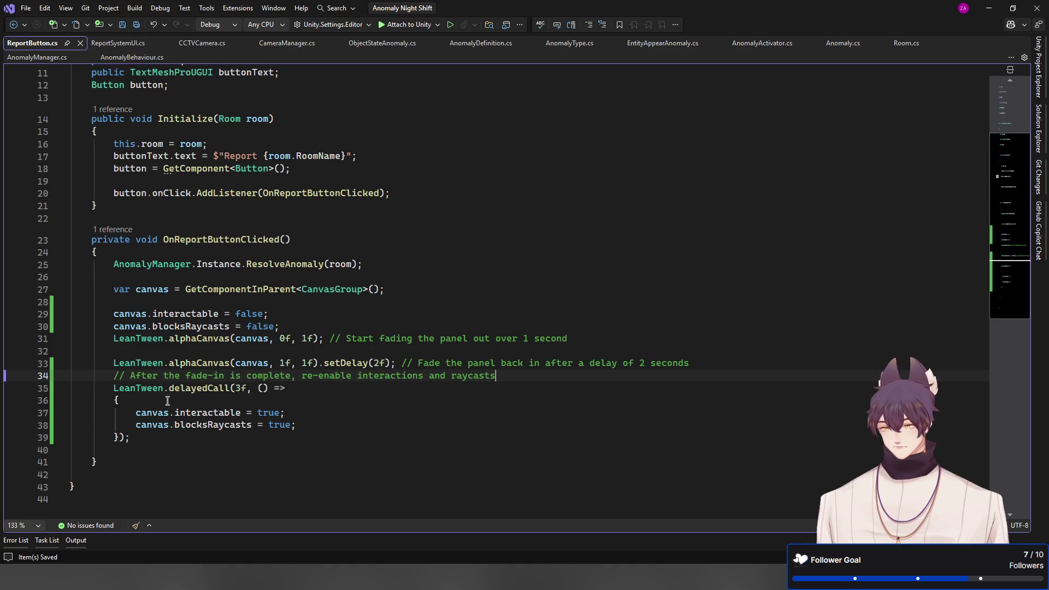
key(alt+Tab)
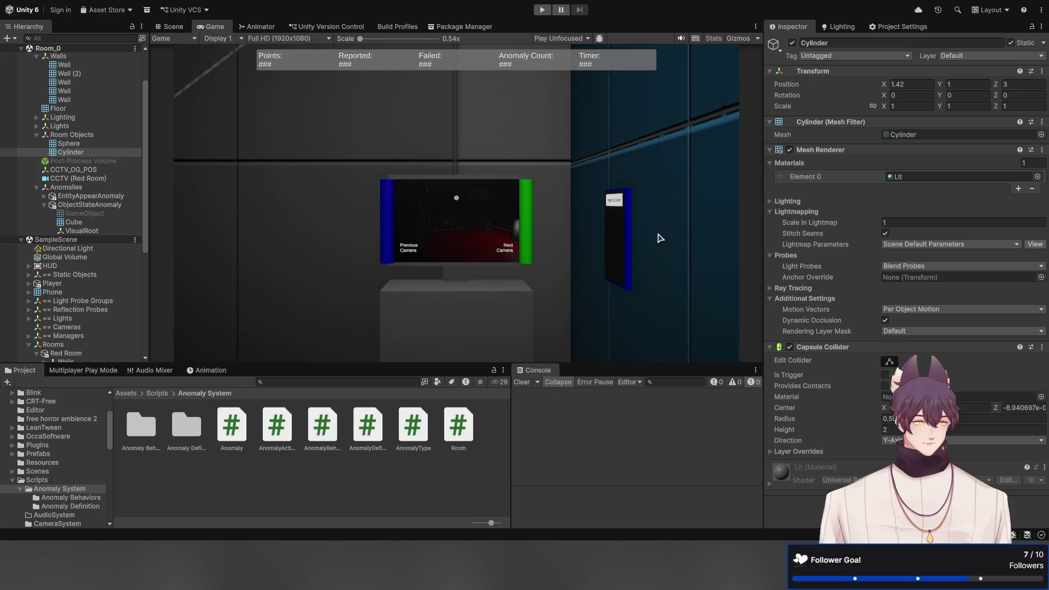
Play-test the panel: Pink Room report fails, Red Room report resolves the anomaly, then stop
click(542, 9)
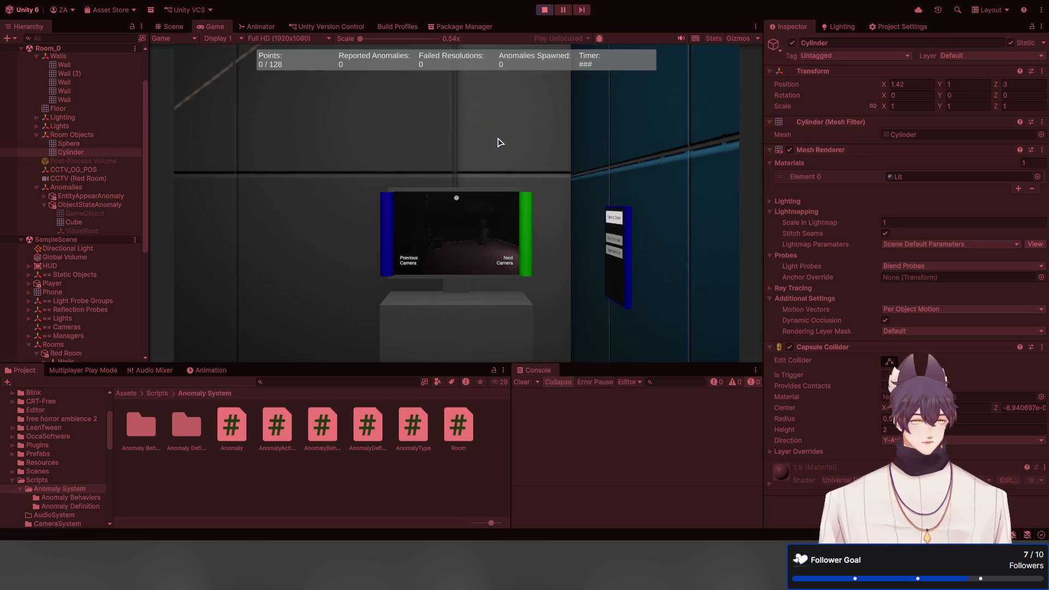
key(w)
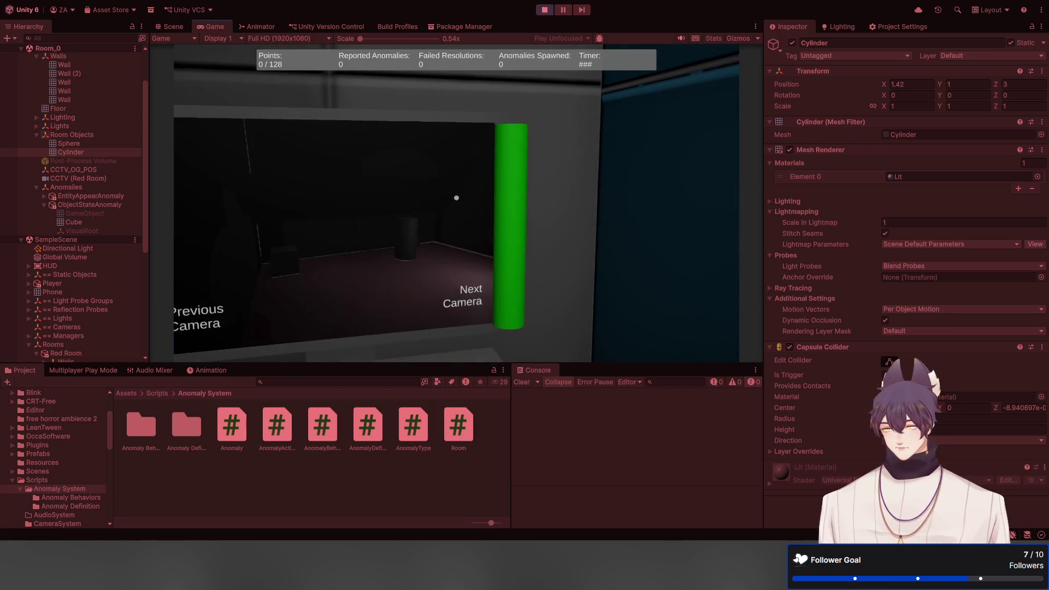
click(456, 198)
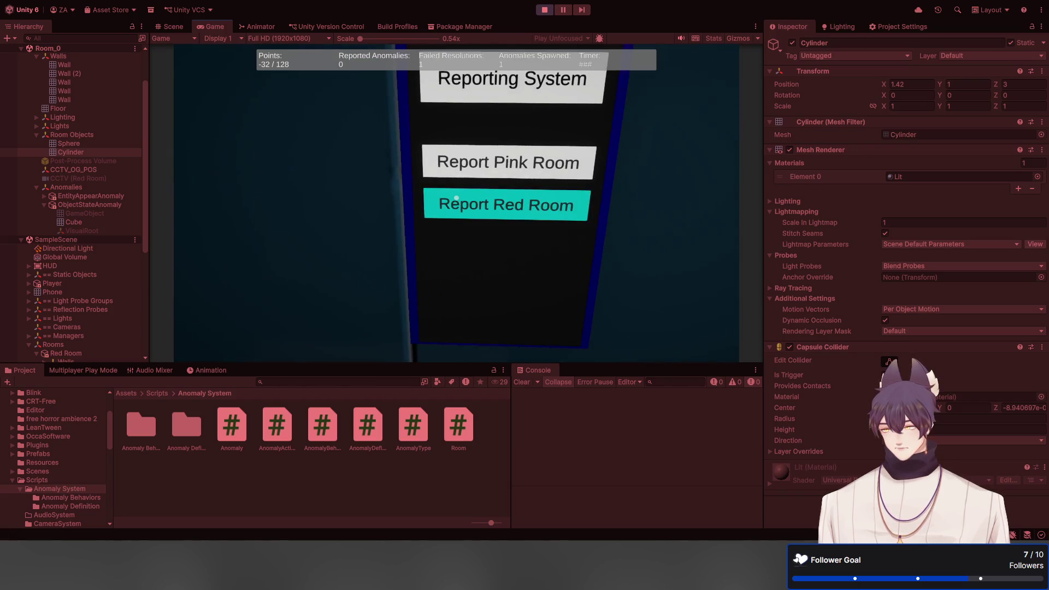
click(456, 197)
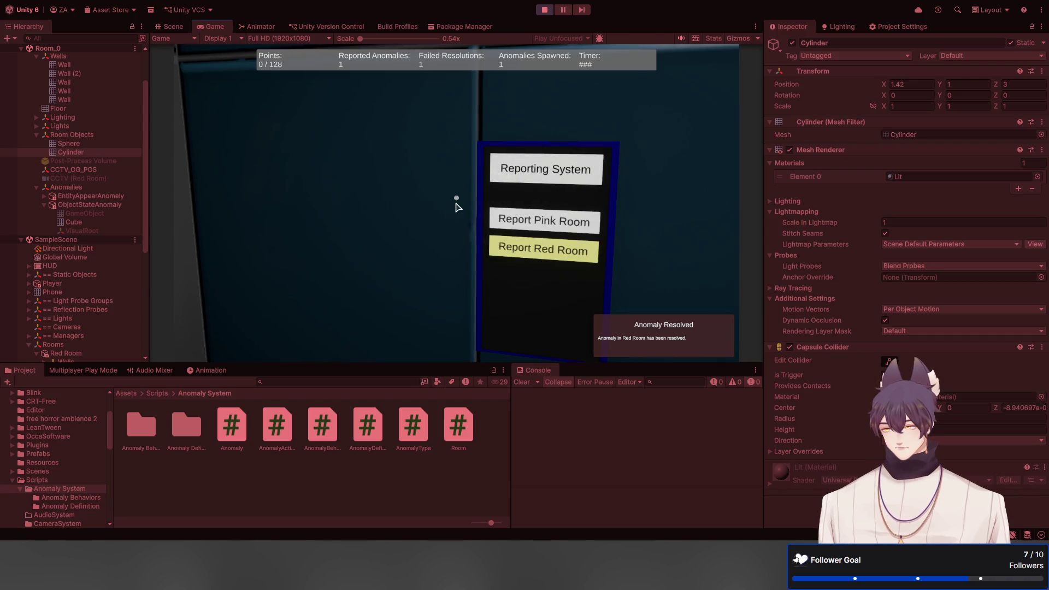
click(544, 10)
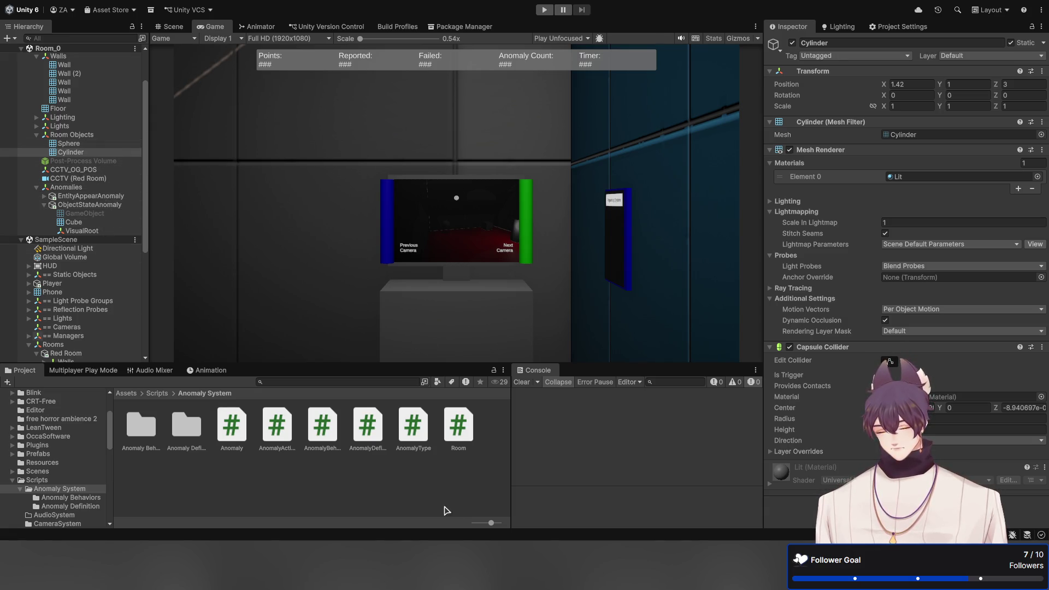
Back in Unity, collapse the Red Room and Rooms branches of the Hierarchy
key(alt+Tab)
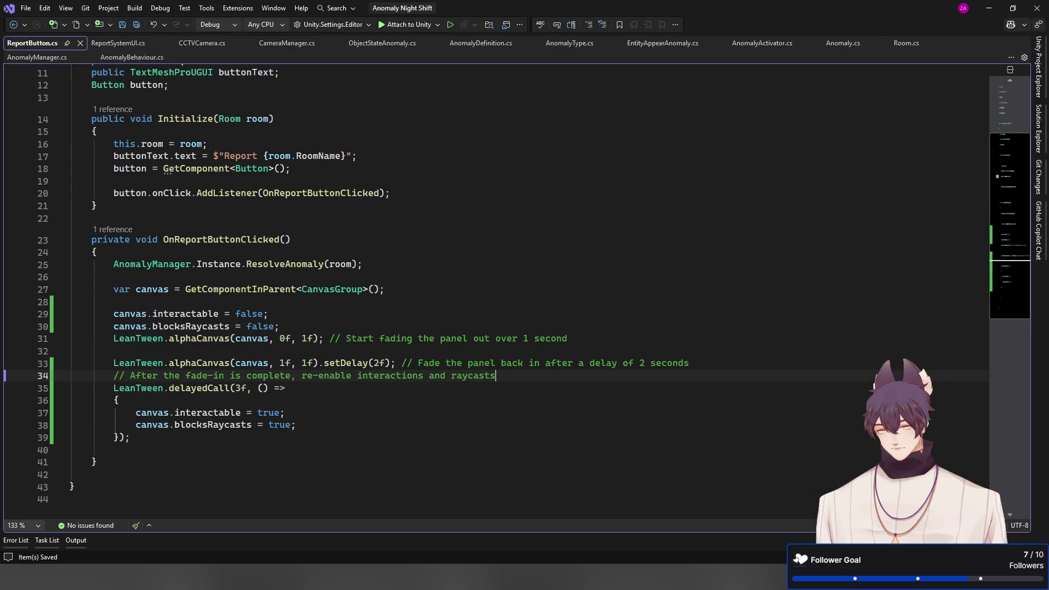
key(alt+Tab)
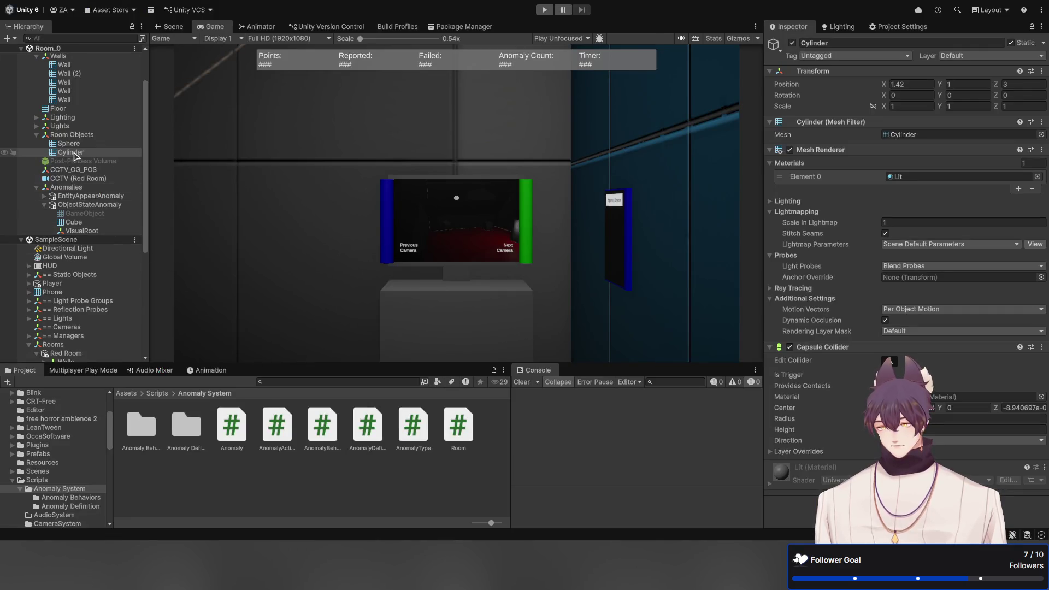
scroll(76, 151, up, 2)
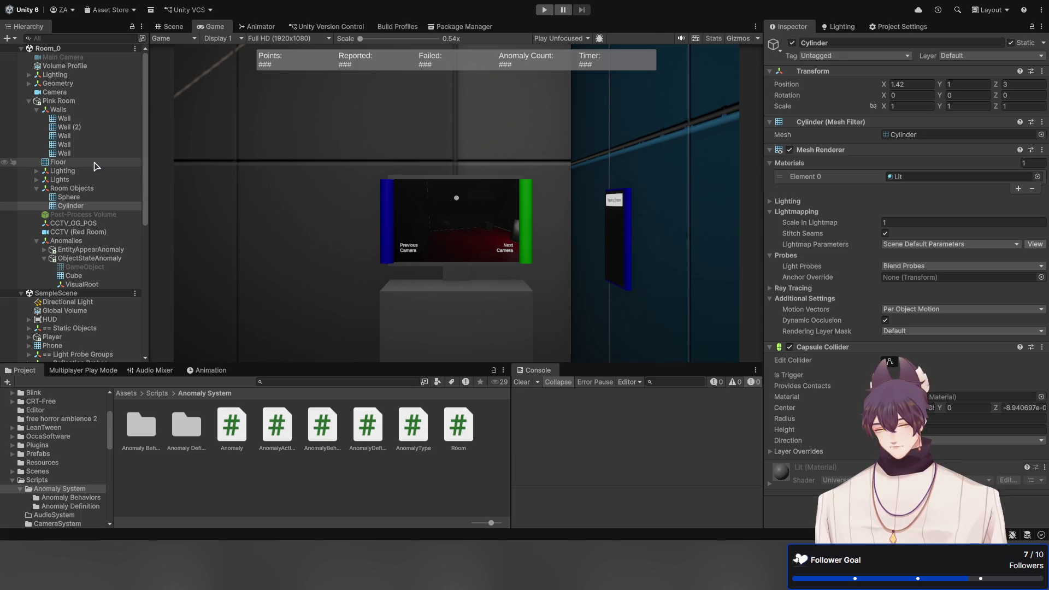
scroll(94, 287, down, 6)
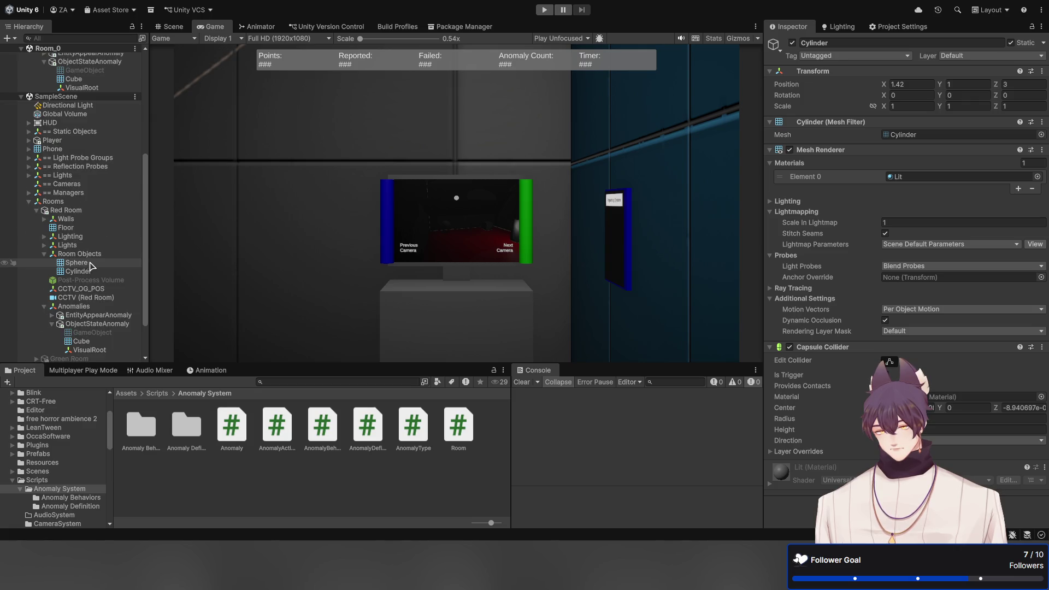
click(79, 212)
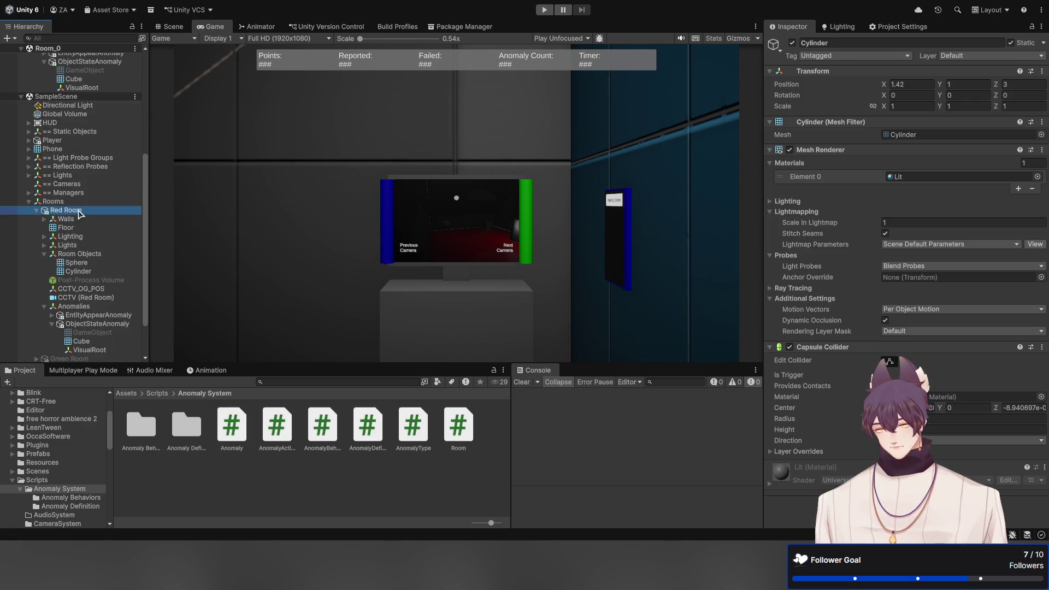
key(Left)
key(Left)
key(Left)
key(Down)
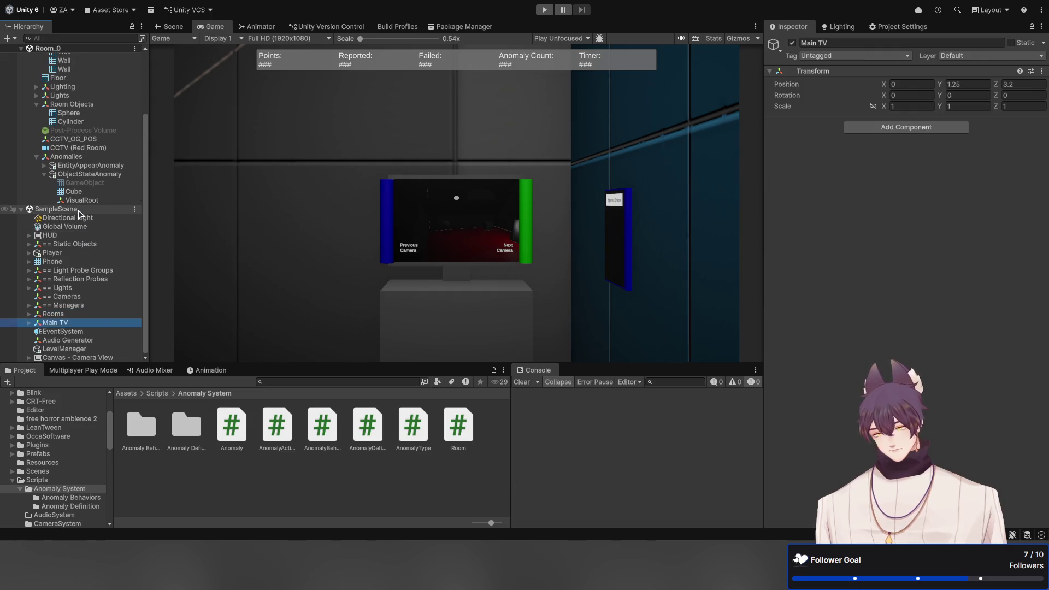
key(Down)
key(Down)
key(Down)
key(Up)
key(Up)
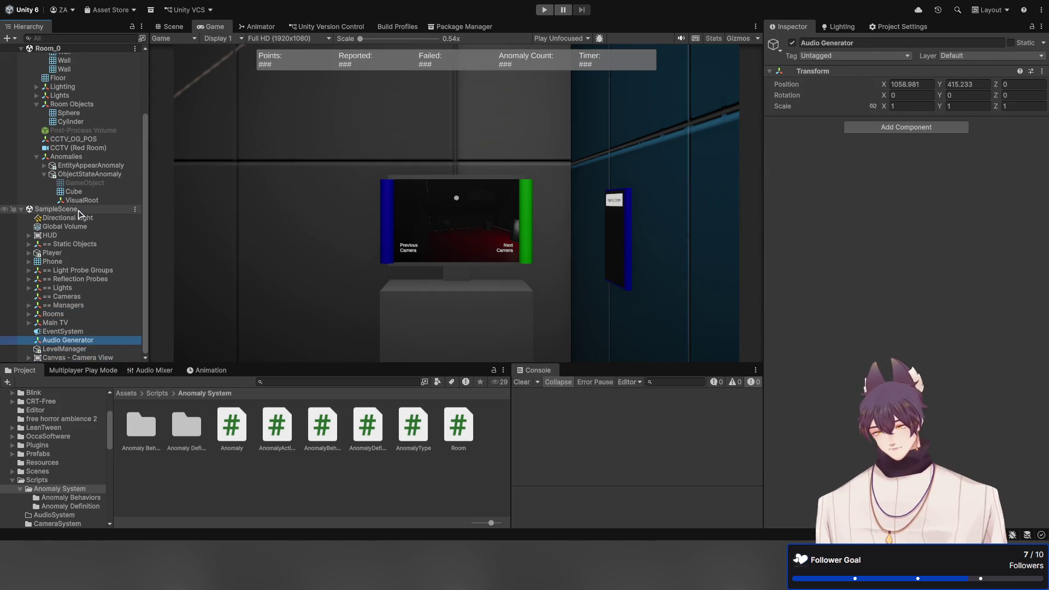
scroll(82, 208, up, 3)
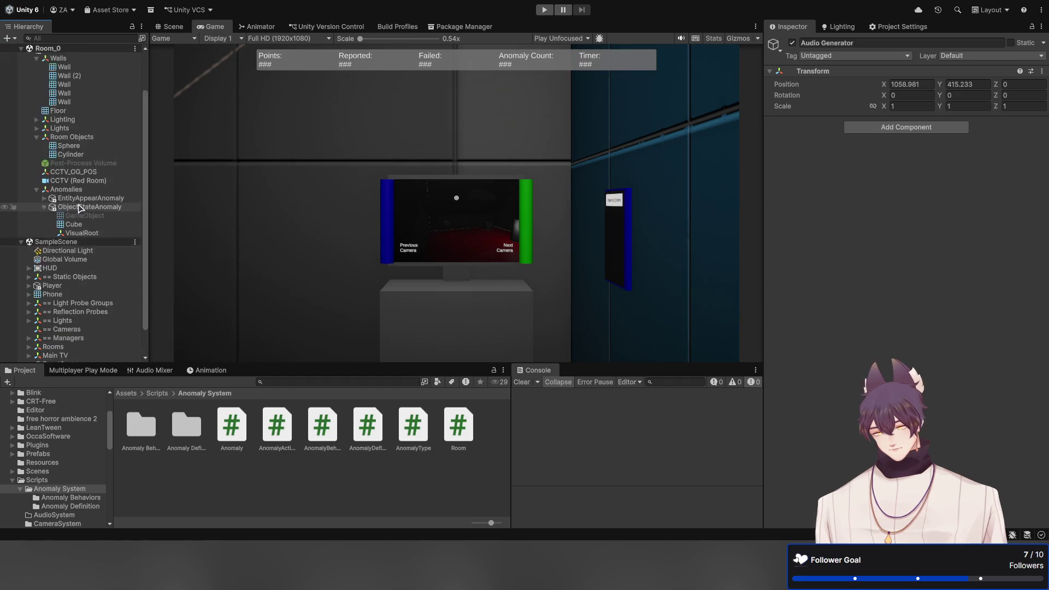
Collapse Pink Room and expand Phone down to the Content panel and its BTN_ buttons
click(65, 82)
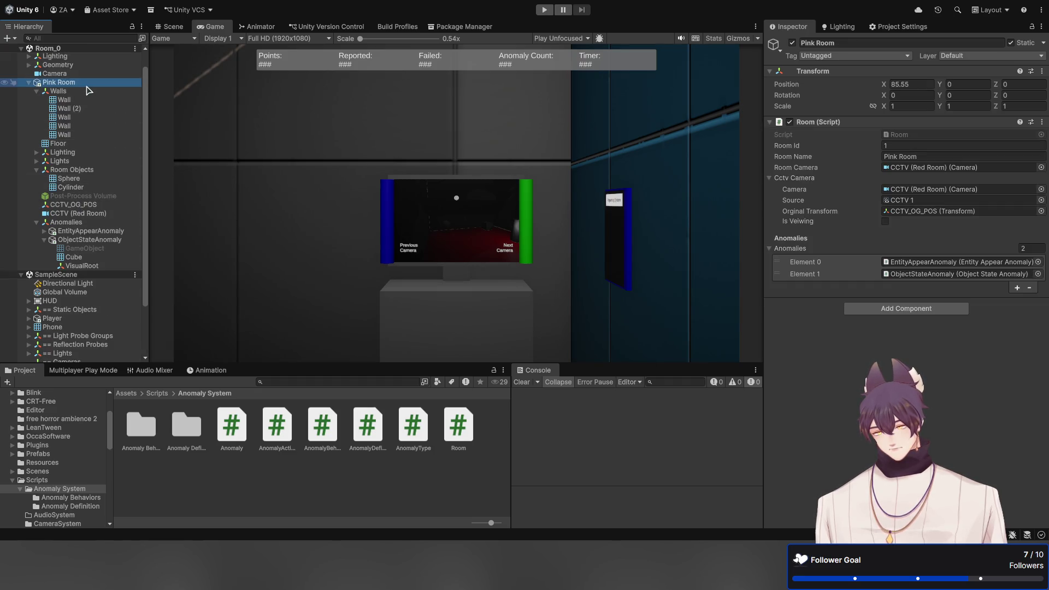
key(Left)
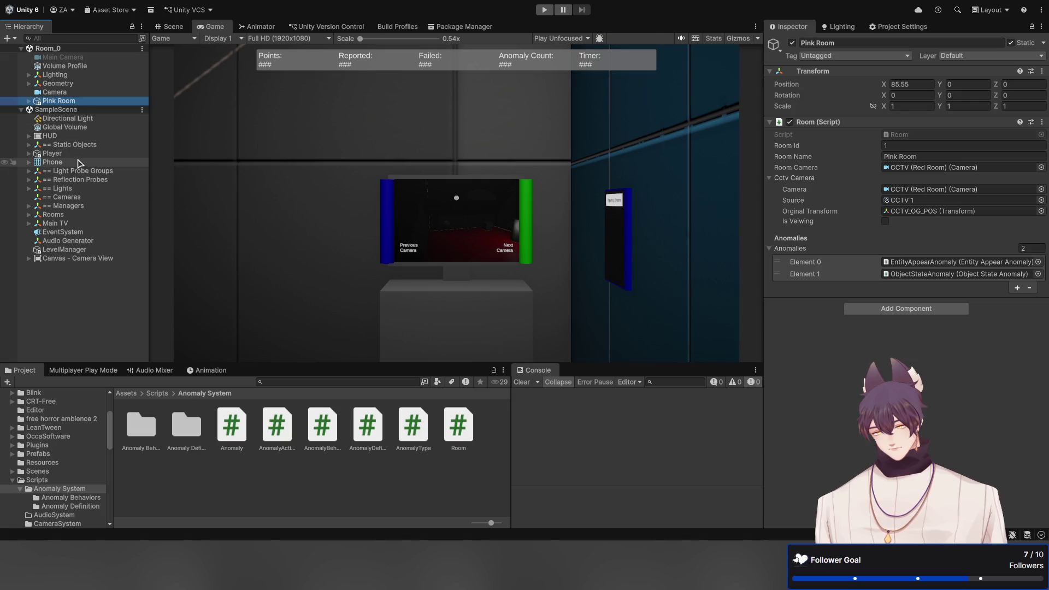
click(85, 163)
key(Right)
key(Down)
key(Down)
key(Down)
key(Down)
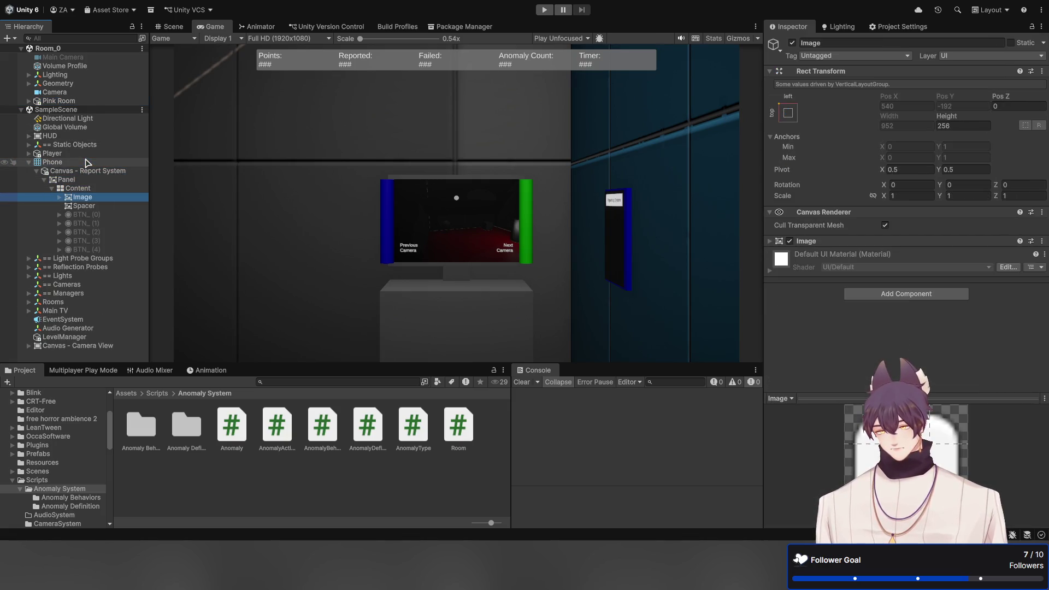
key(Down)
key(Down)
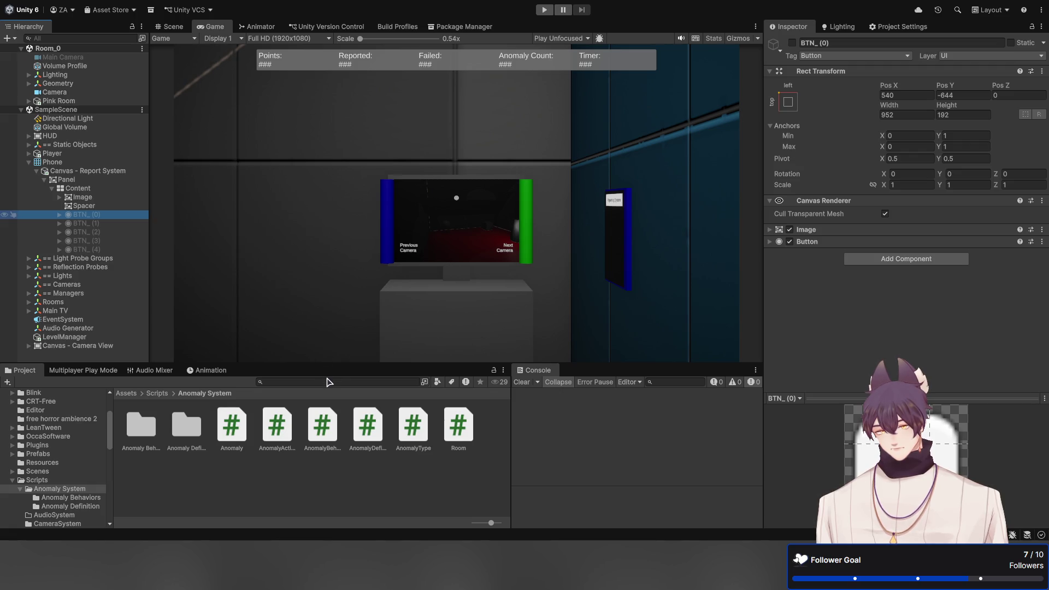
Create a Panel, move it into Content above BTN_ (0), and set its Height to 16
key(ctrl+shift+v)
key(Return)
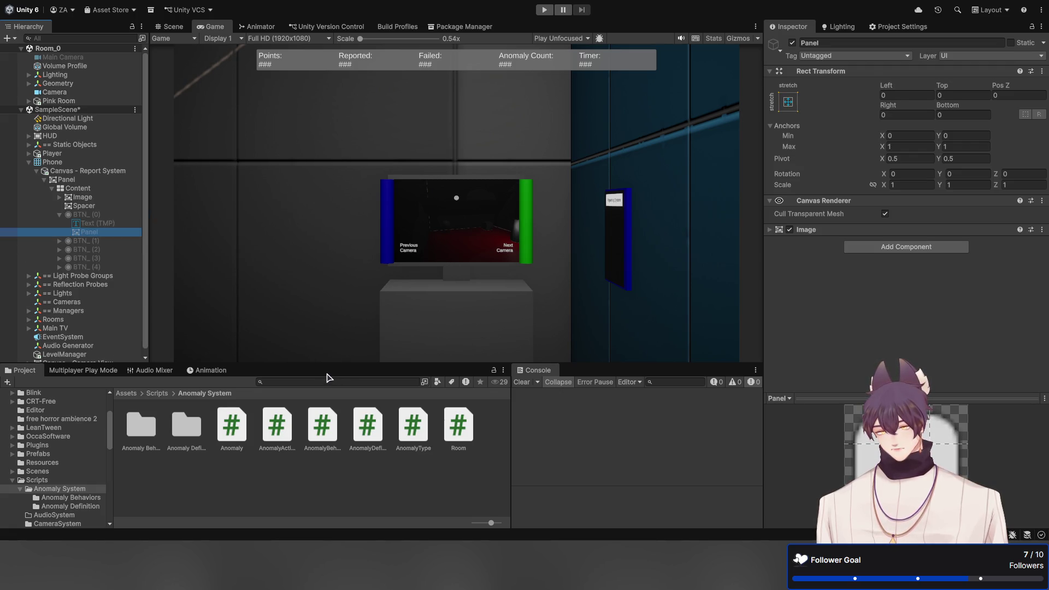
drag(109, 234, 108, 211)
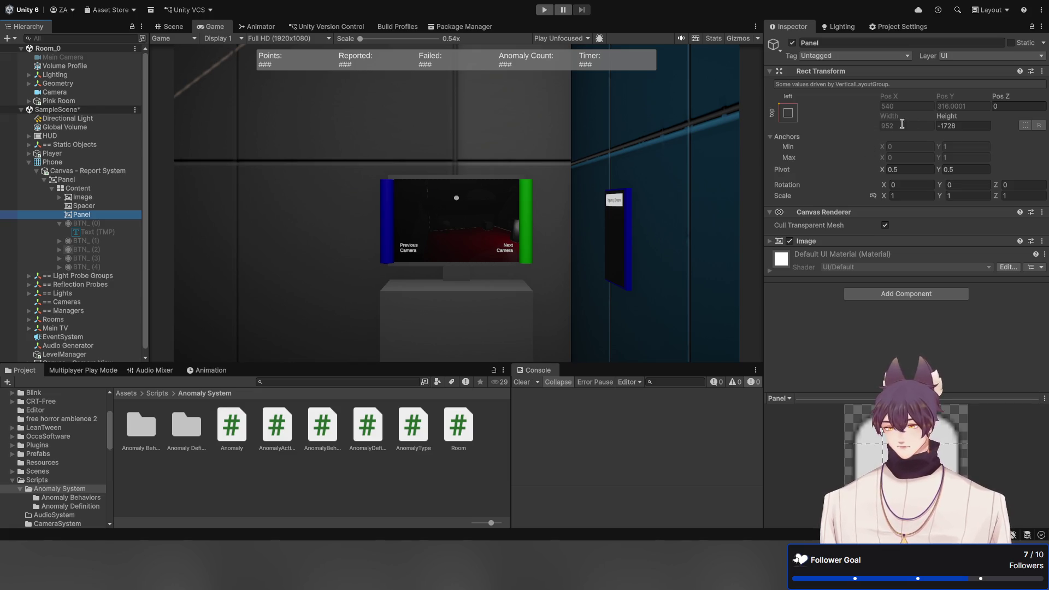
click(978, 126)
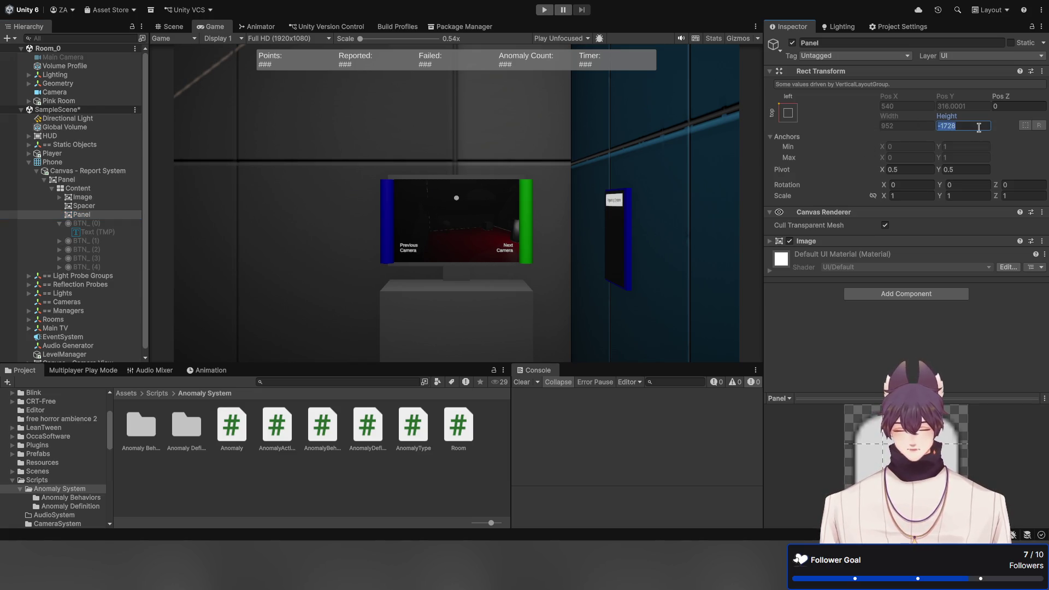
text(16)
click(594, 174)
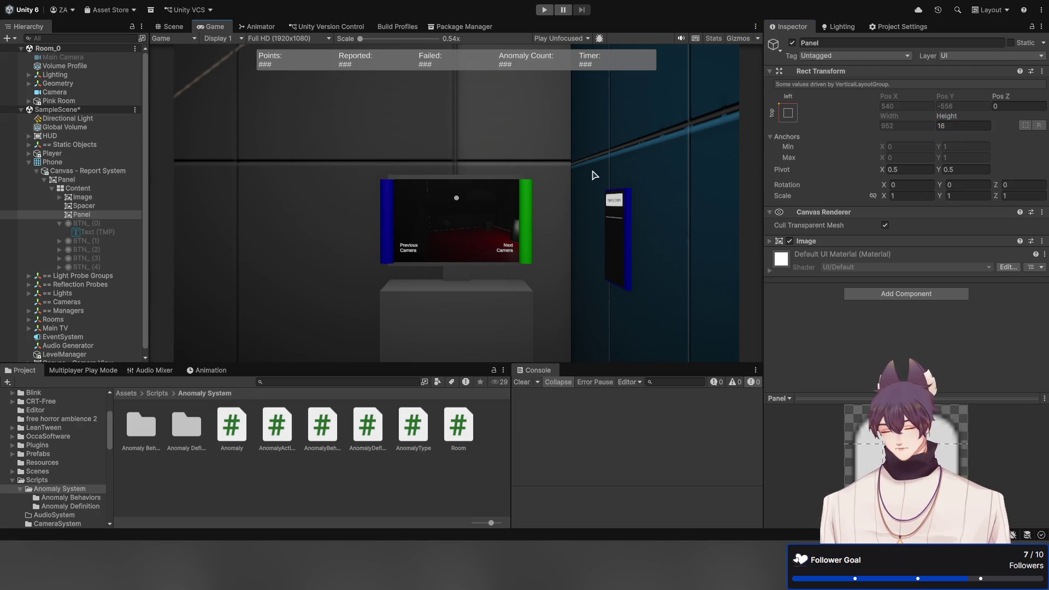
Frame the selected Panel in the Scene view and inspect Content's layout settings
click(174, 26)
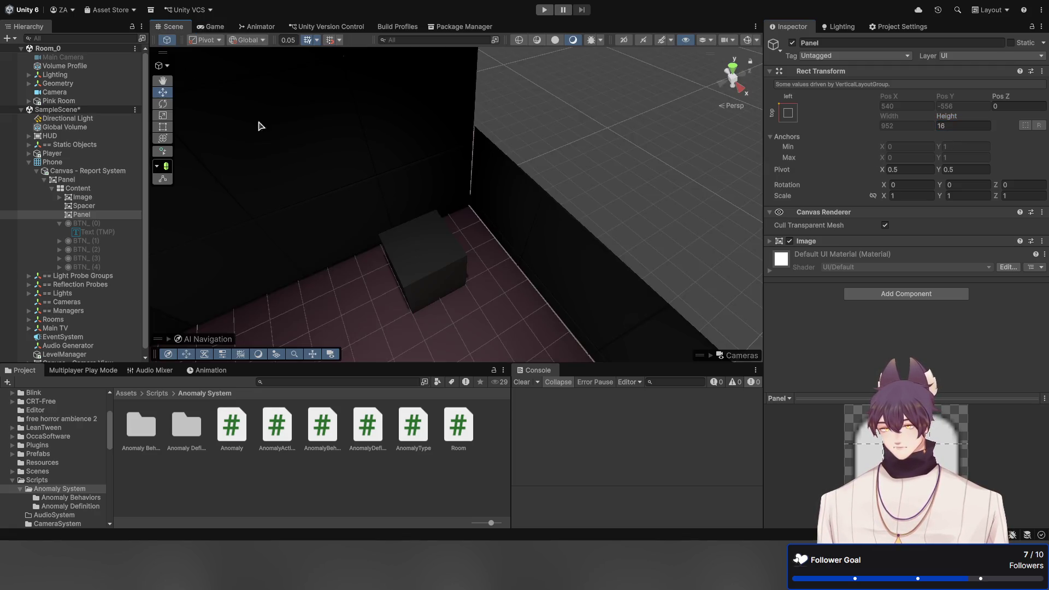
key(f)
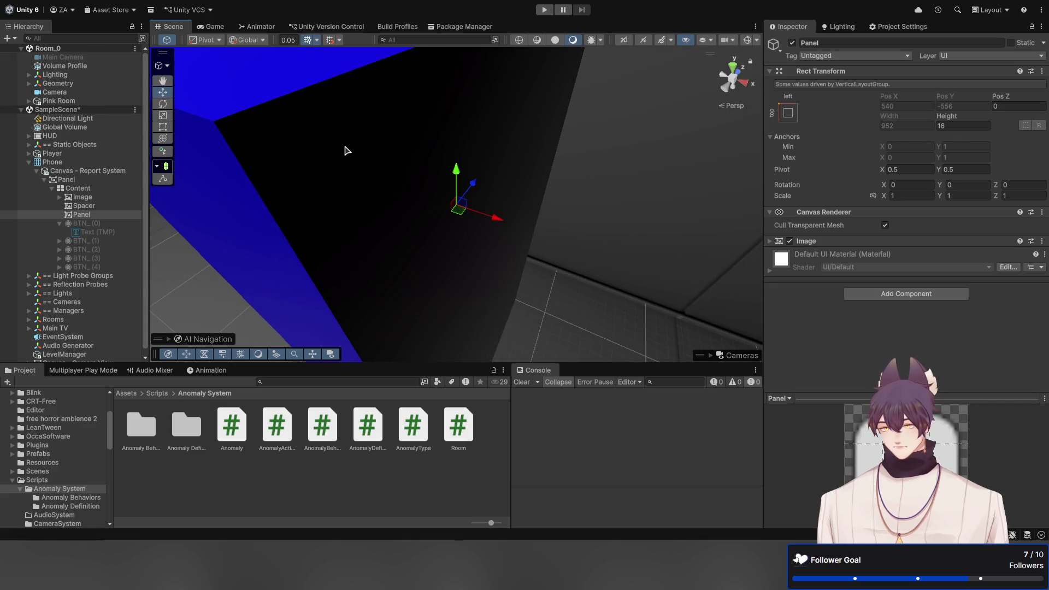
mouse_move(345, 150)
mouse_down()
mouse_move(409, 150)
mouse_move(375, 159)
mouse_move(589, 137)
mouse_up()
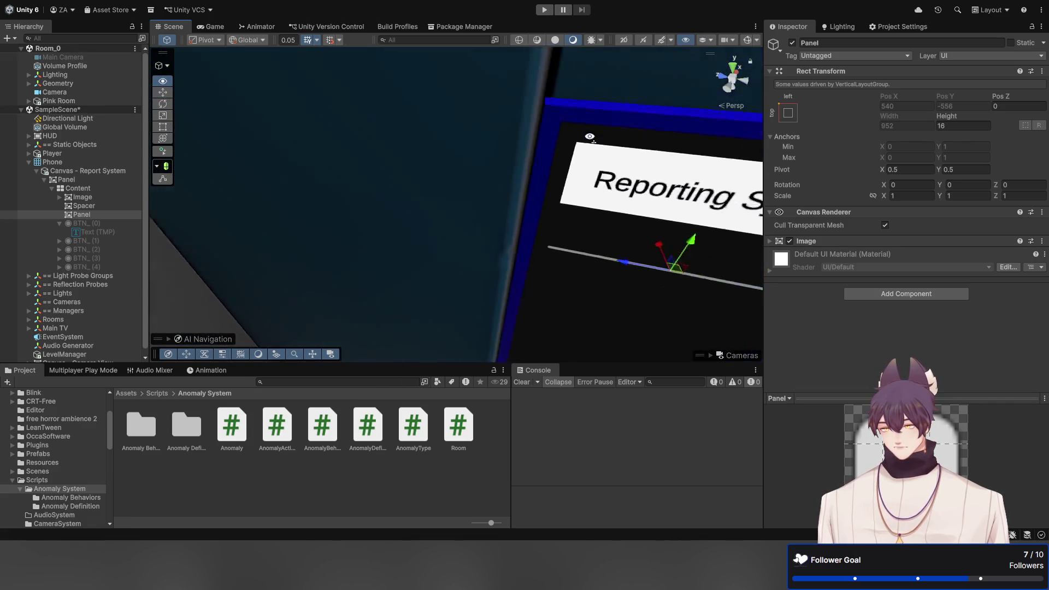
key(f)
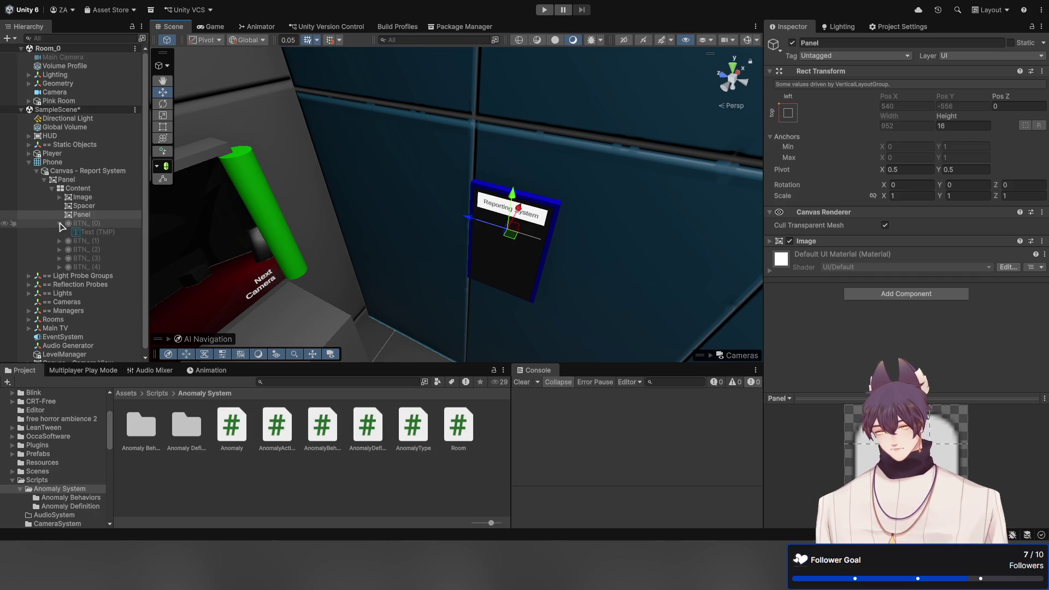
click(62, 223)
click(90, 197)
click(88, 188)
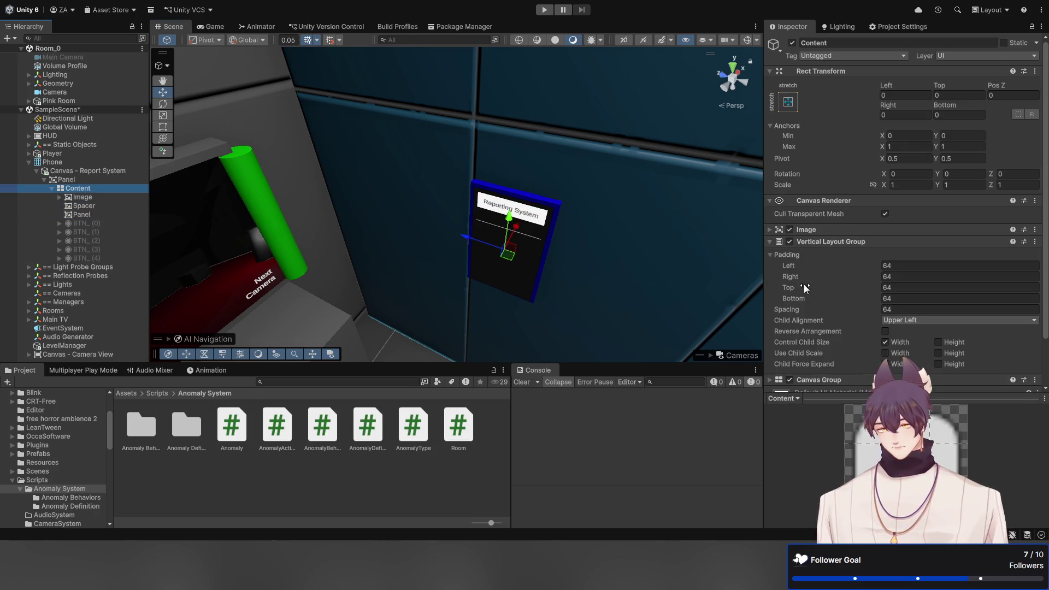
scroll(803, 285, down, 3)
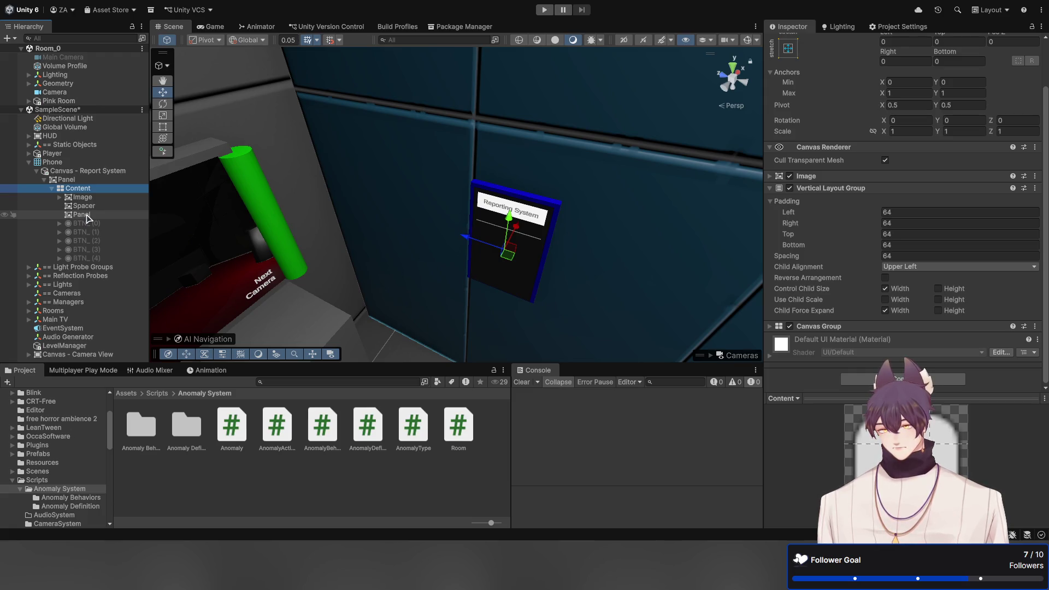
Add a Canvas Group component to the inner Panel
click(86, 215)
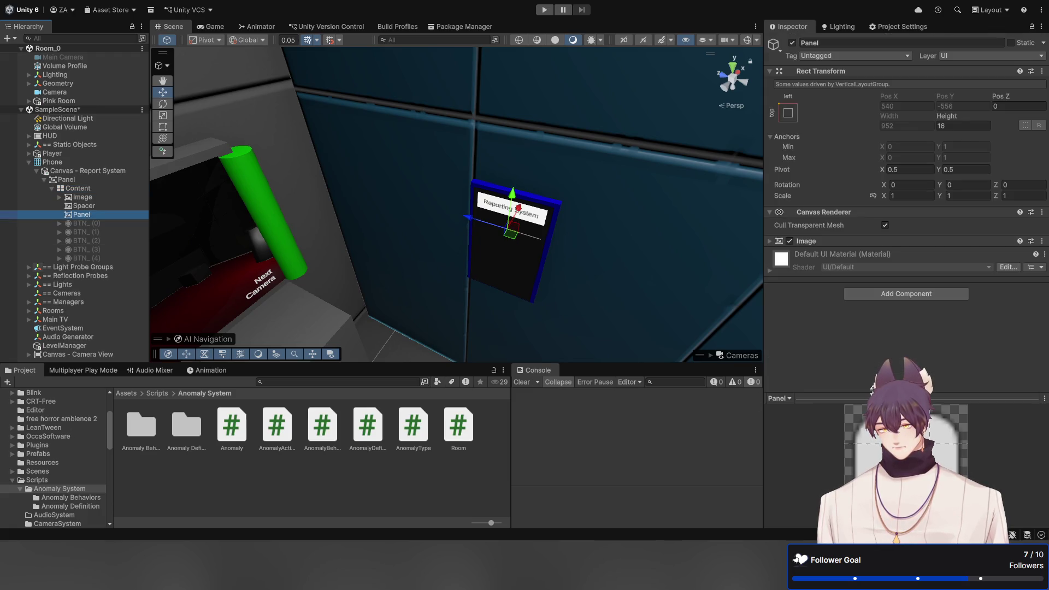
click(902, 295)
text(canvas group)
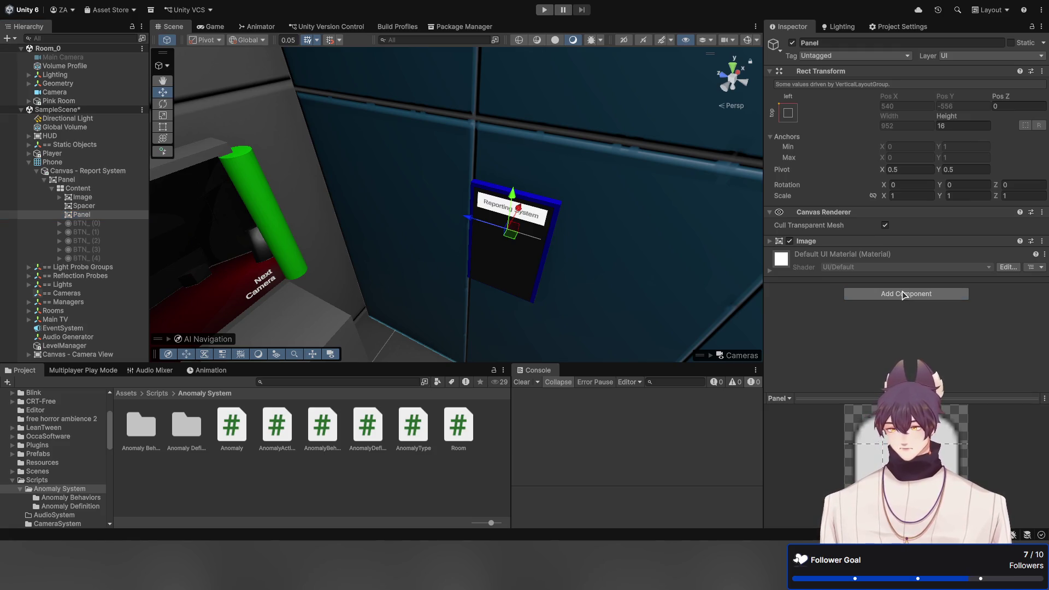
key(Return)
key(ctrl+z)
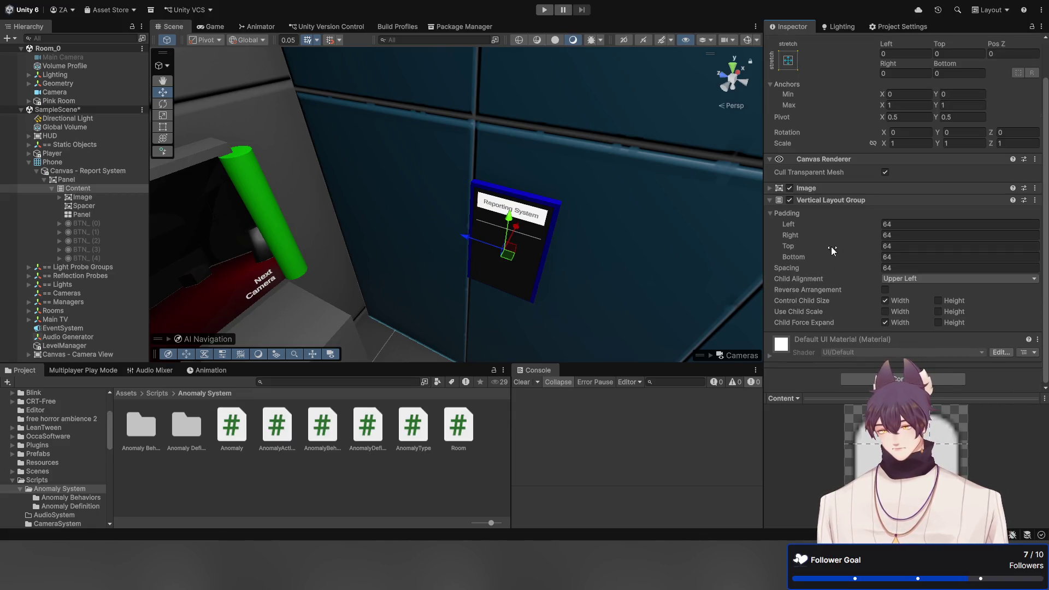
Add a Vertical Layout Group to the inner Panel with 64 padding and spacing
click(834, 202)
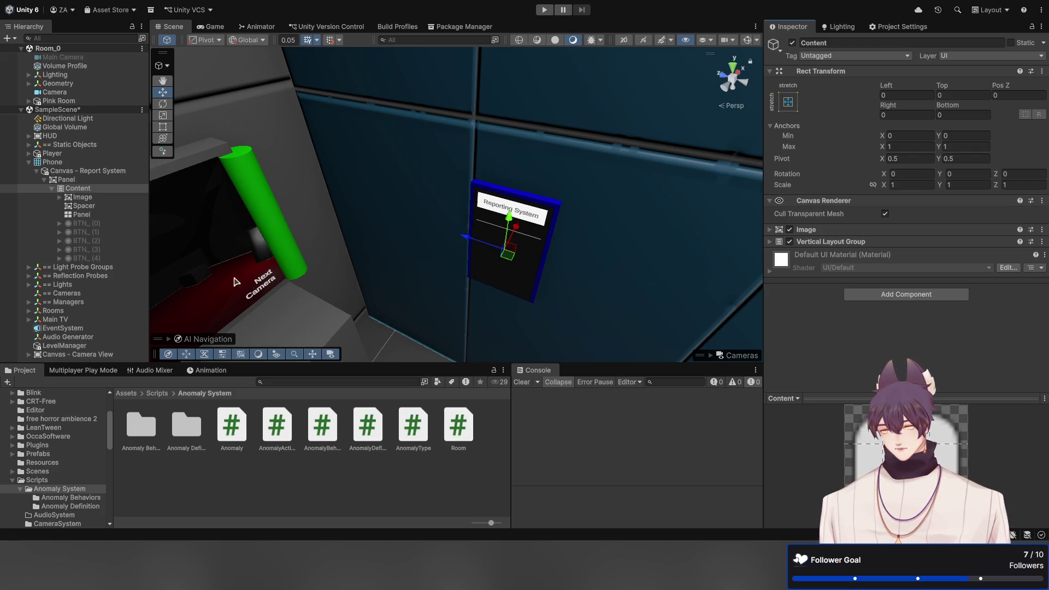
click(111, 217)
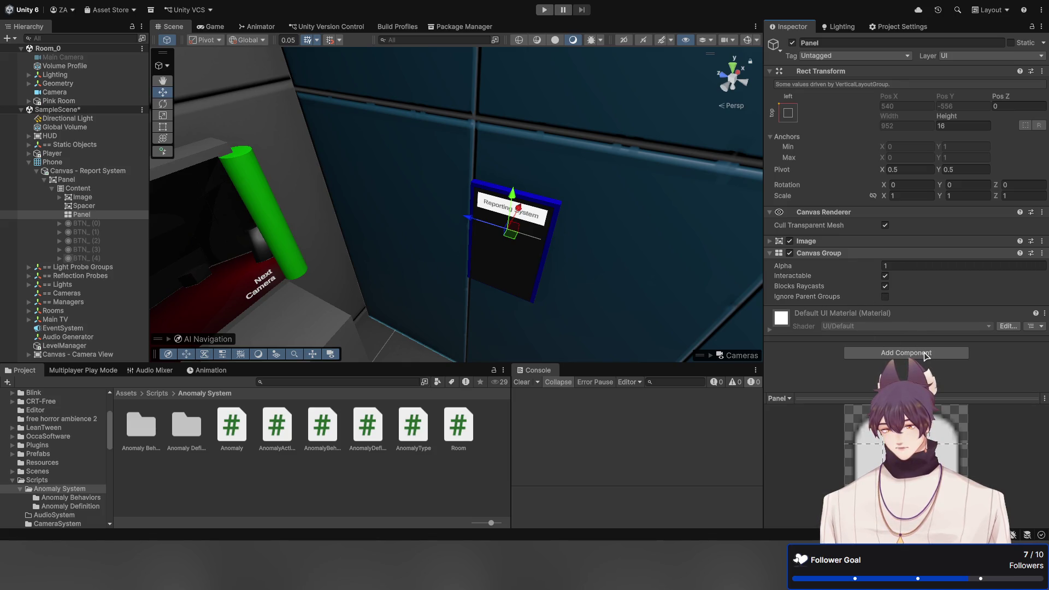
key(Return)
click(838, 310)
scroll(859, 279, down, 3)
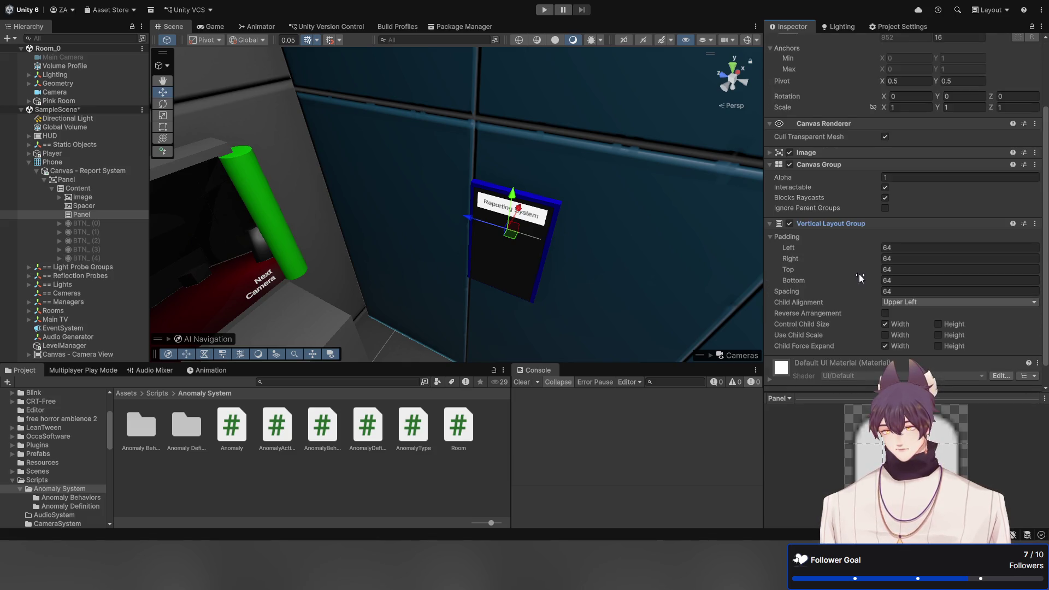
scroll(860, 274, down, 1)
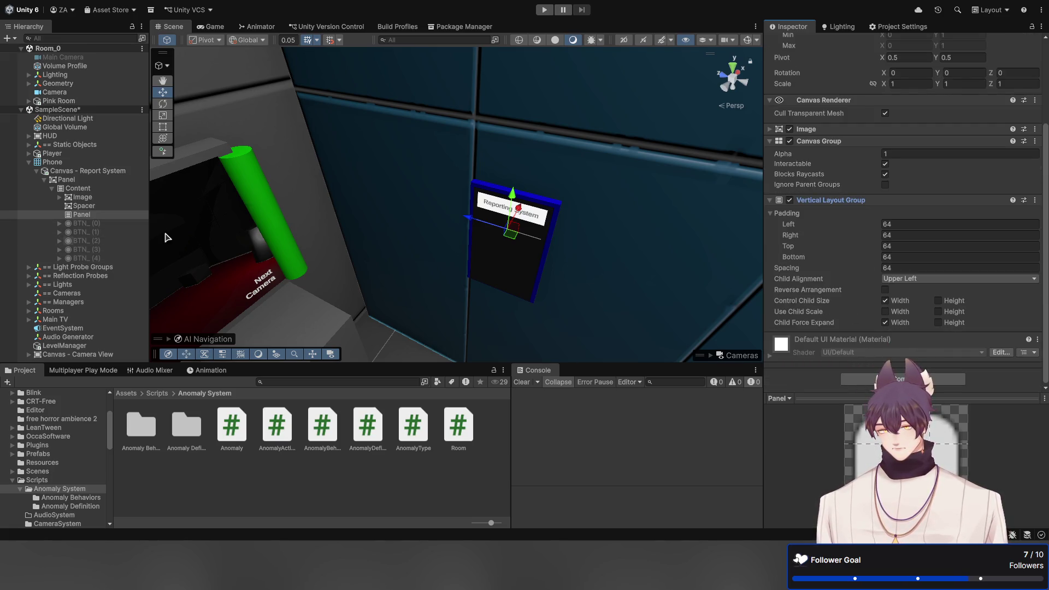
Rename the Panel object in the Hierarchy to 'BTN_Content'
click(122, 217)
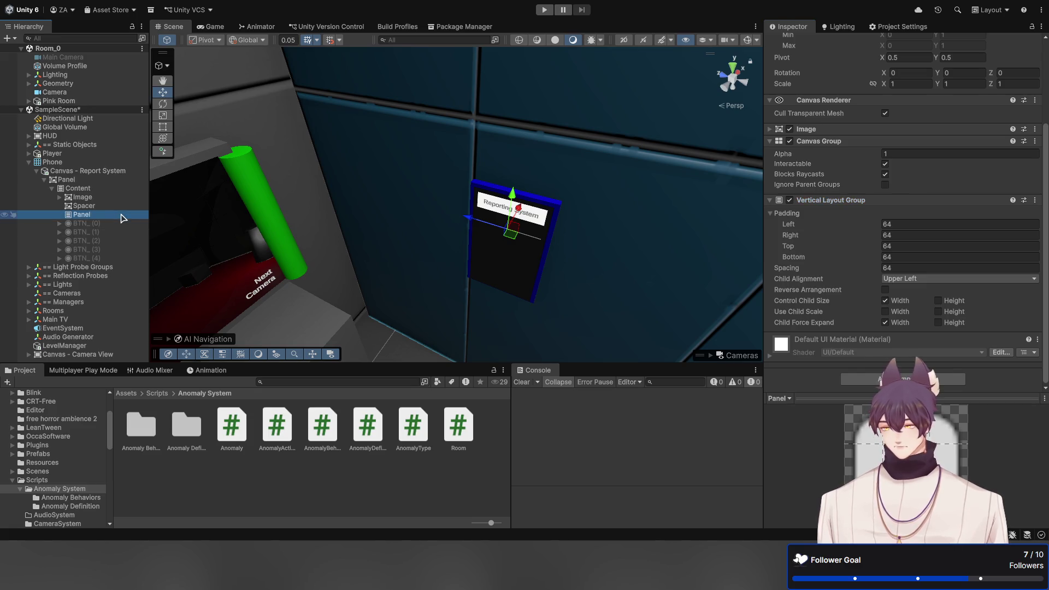
click(122, 215)
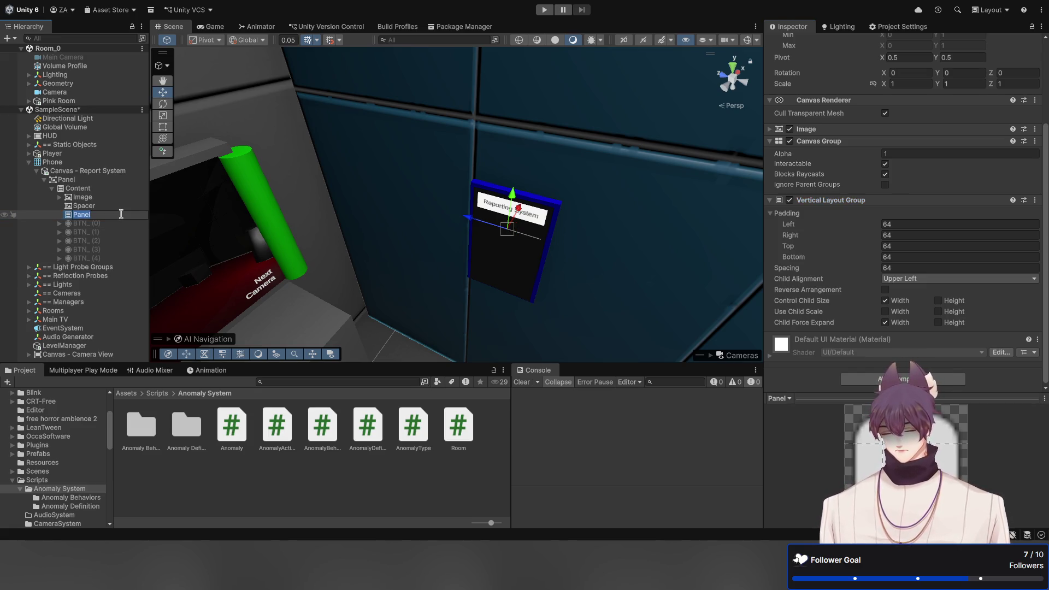
text(BTN_C)
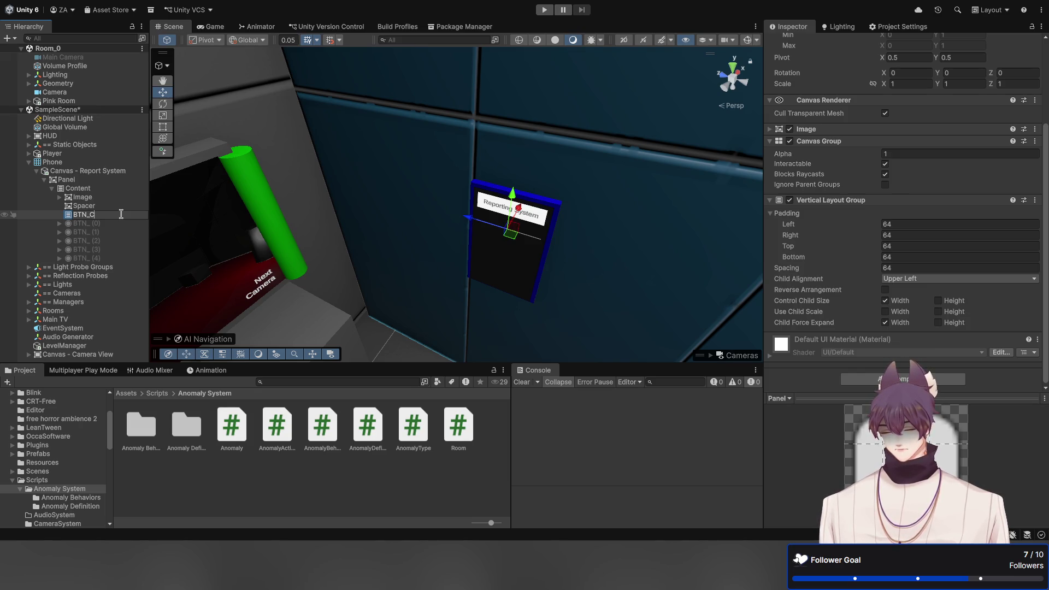
text(ontent)
key(Return)
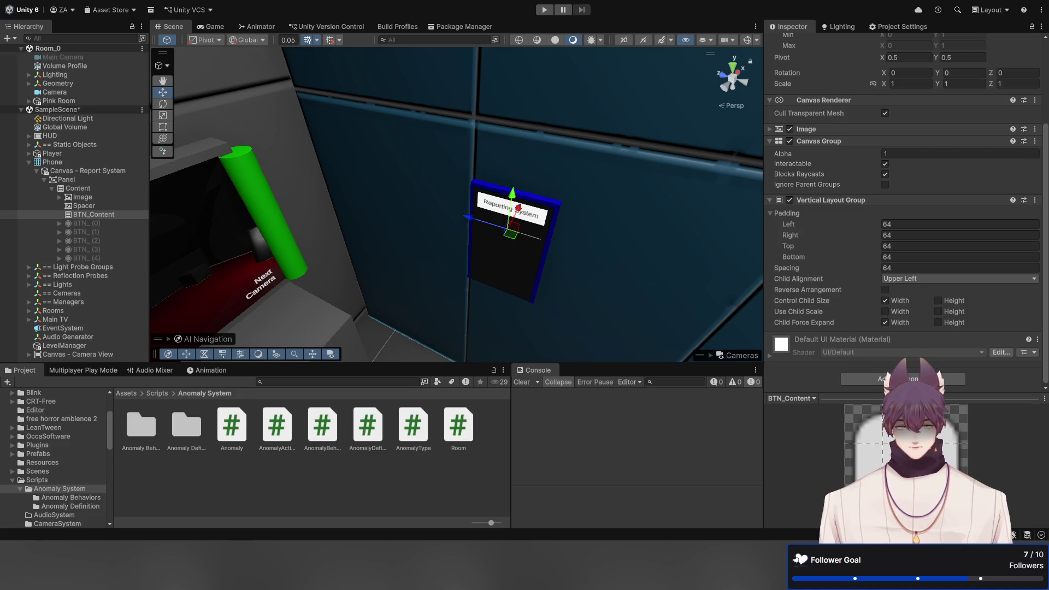
click(93, 215)
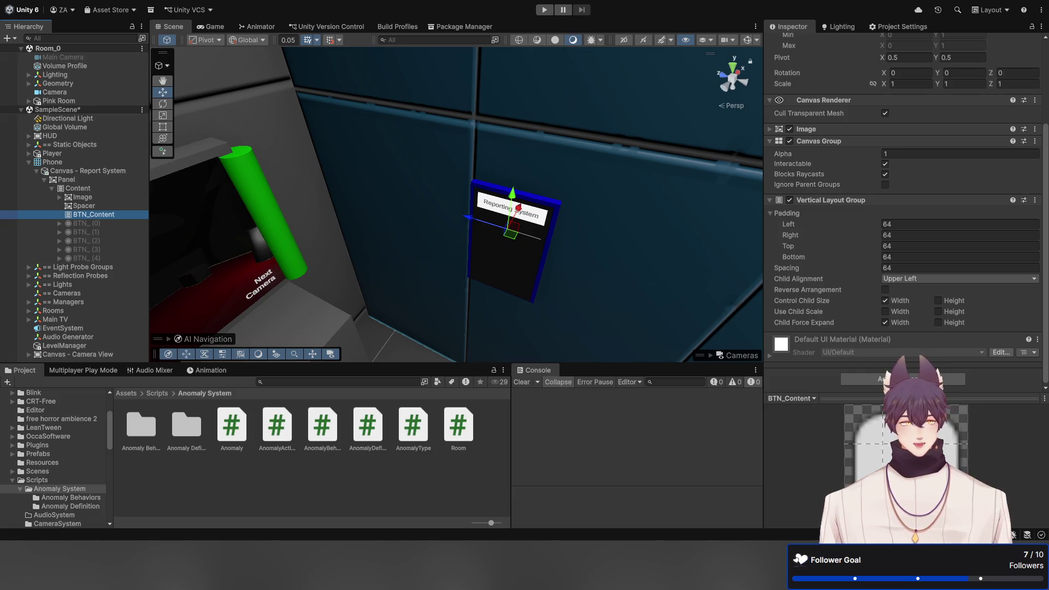
key(F2)
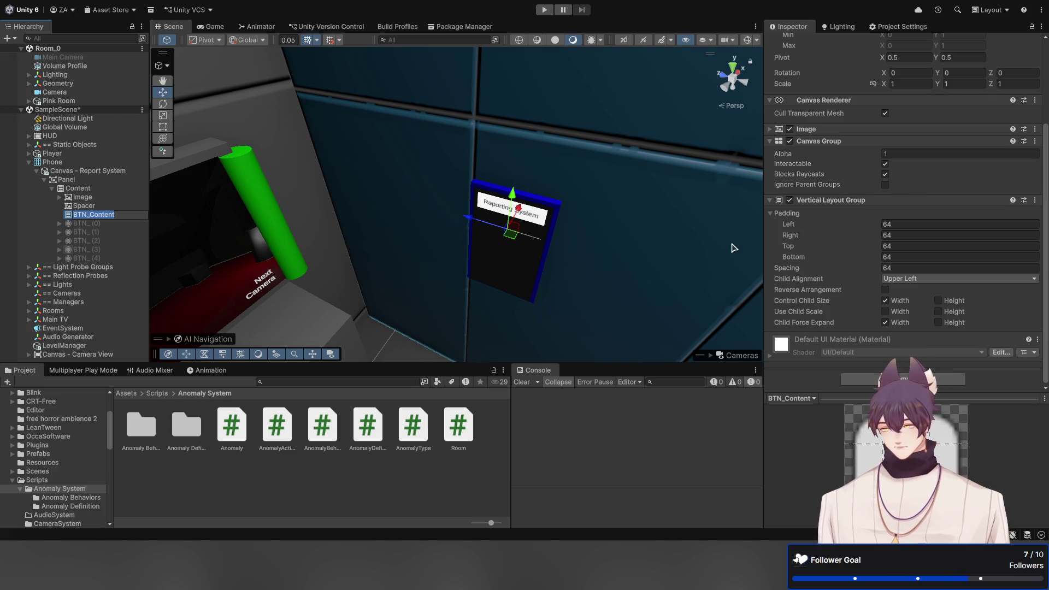
click(131, 216)
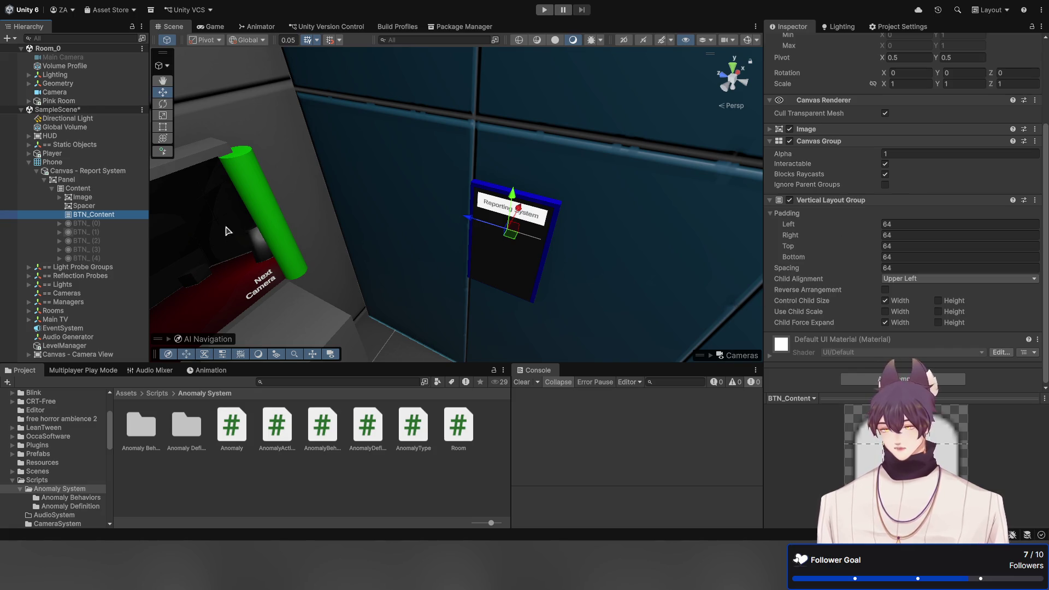
Assign BTN_Content to Canvas - Report System's canvas group and CameraManager's Report System Content
click(116, 172)
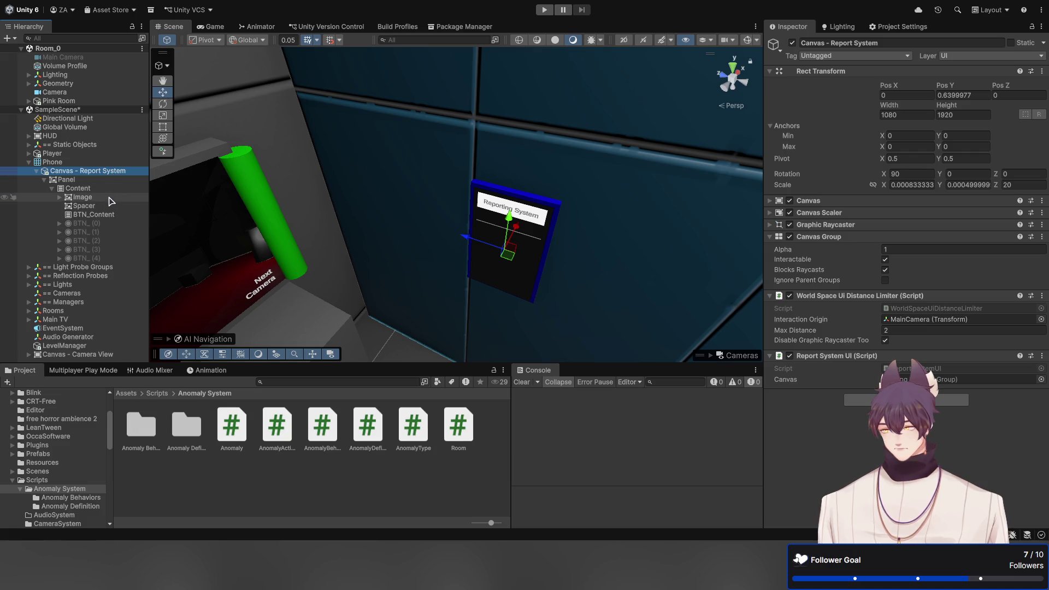
mouse_move(94, 214)
mouse_down()
mouse_move(928, 389)
mouse_move(1006, 392)
mouse_move(974, 377)
mouse_up()
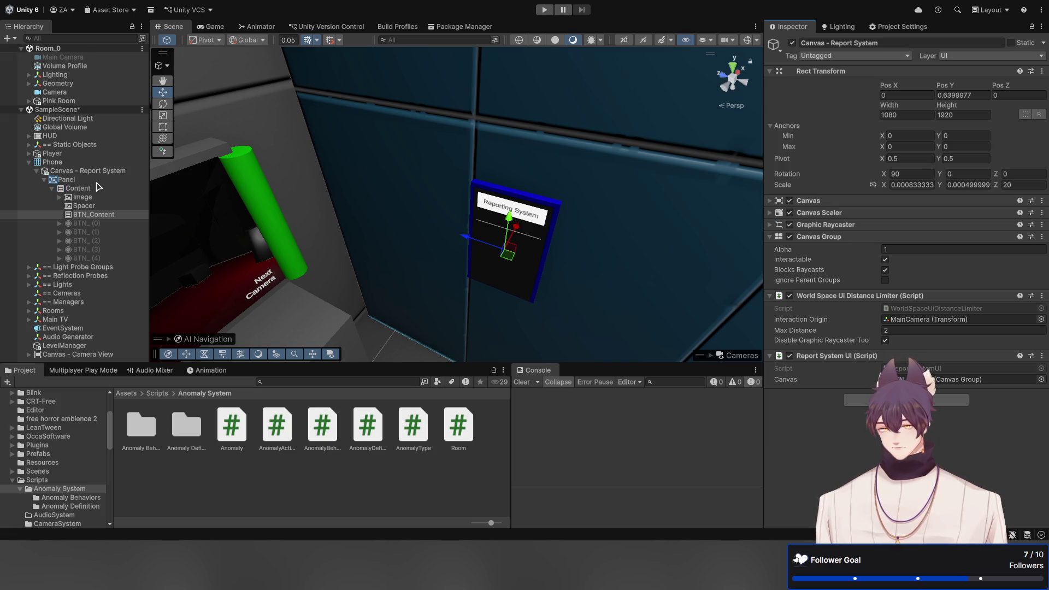
click(28, 302)
scroll(78, 192, down, 2)
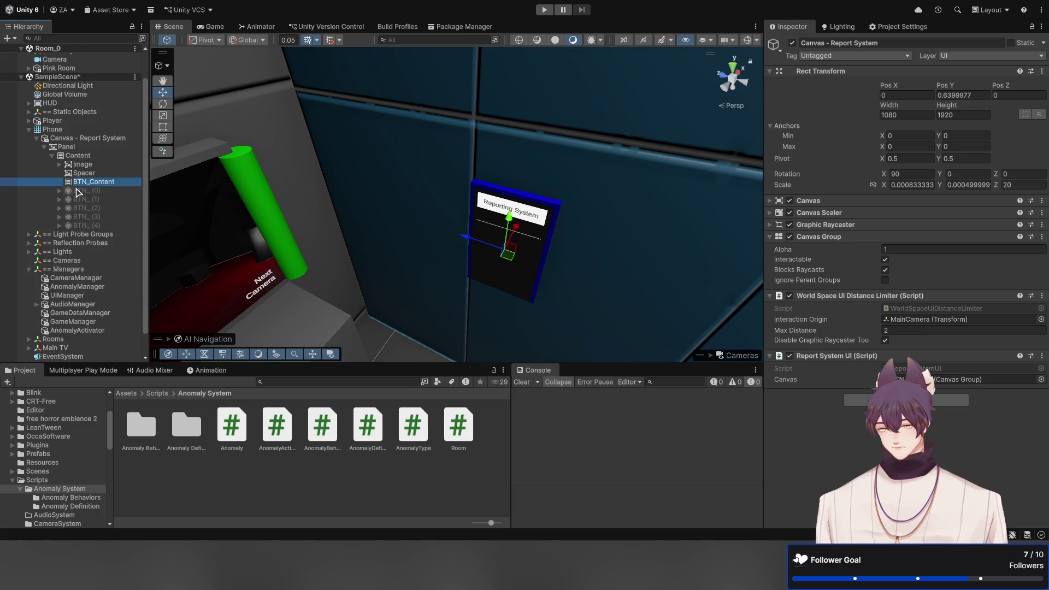
click(73, 278)
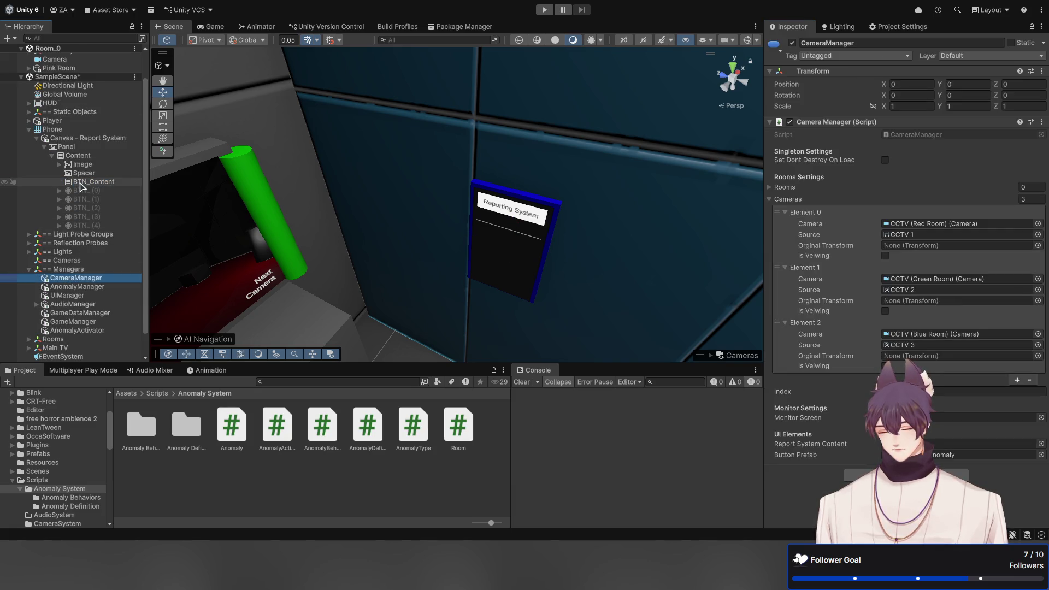
mouse_move(80, 185)
mouse_down()
mouse_move(496, 304)
mouse_move(901, 344)
mouse_move(901, 443)
mouse_up()
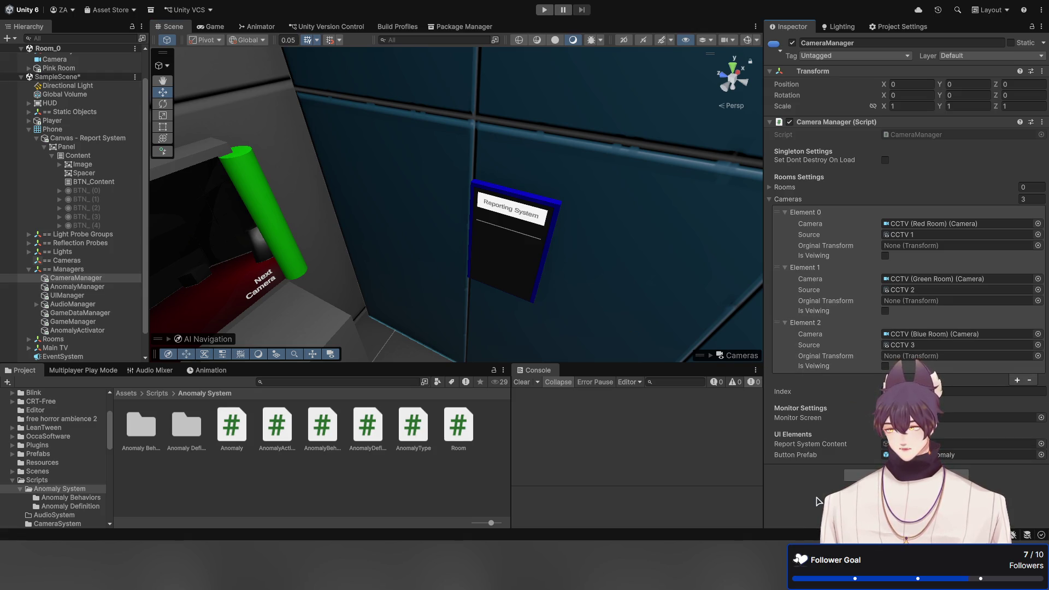
Select report buttons BTN_(0) through BTN_(4) and drop them onto BTN_Content
click(94, 181)
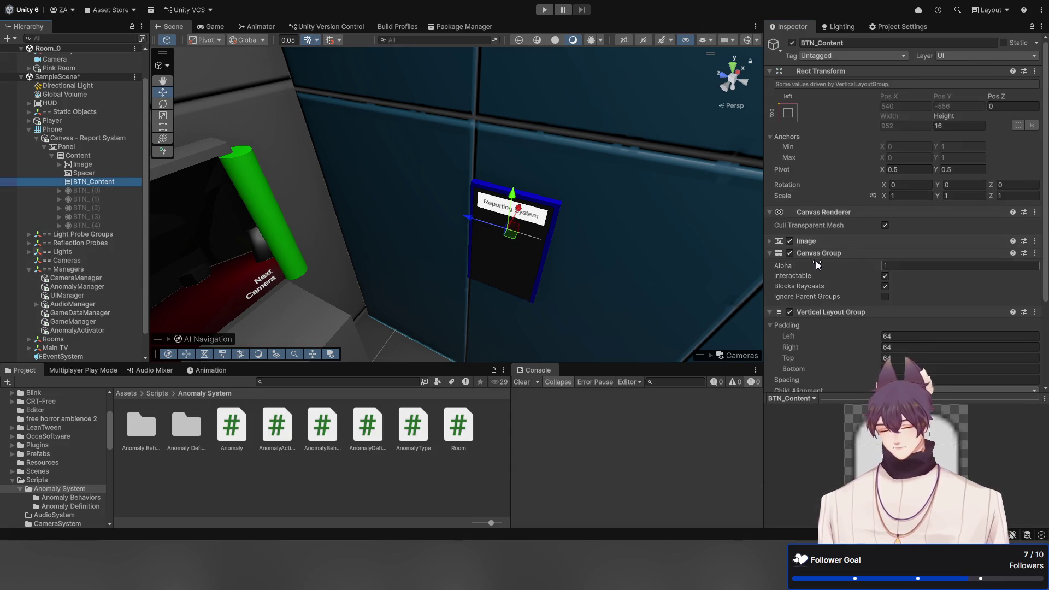
click(82, 190)
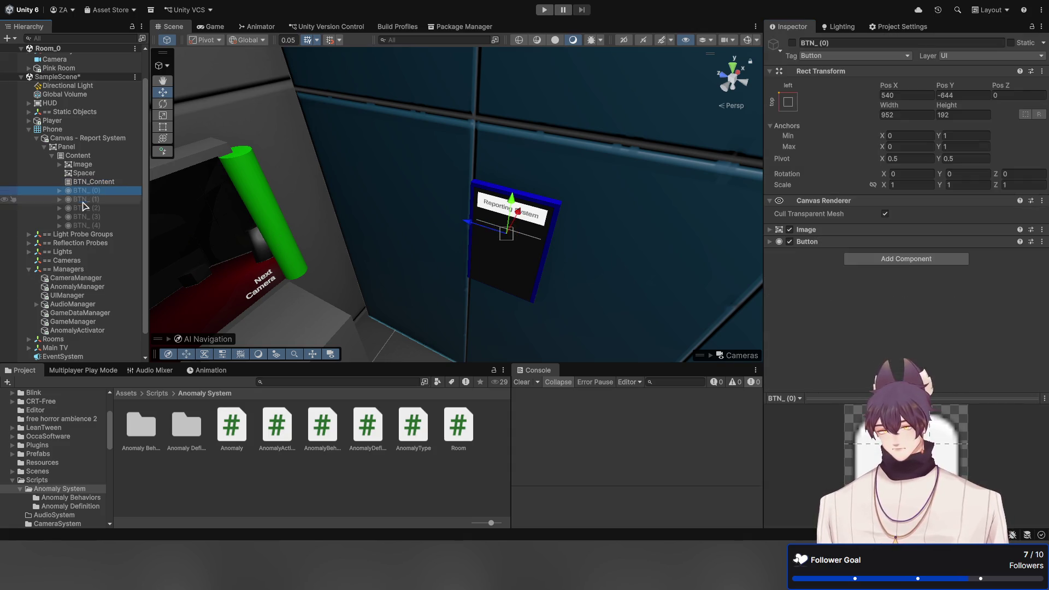
shift+click(82, 225)
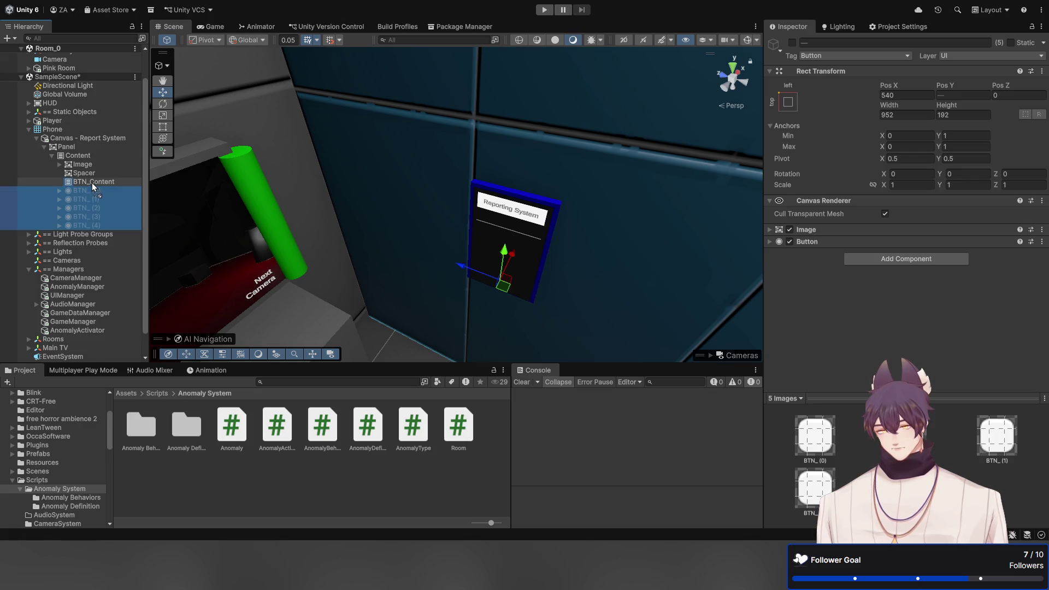
drag(92, 183, 91, 182)
Expand BTN_Content to check the five nested buttons, then collapse it and reselect BTN_Content
click(87, 200)
click(61, 201)
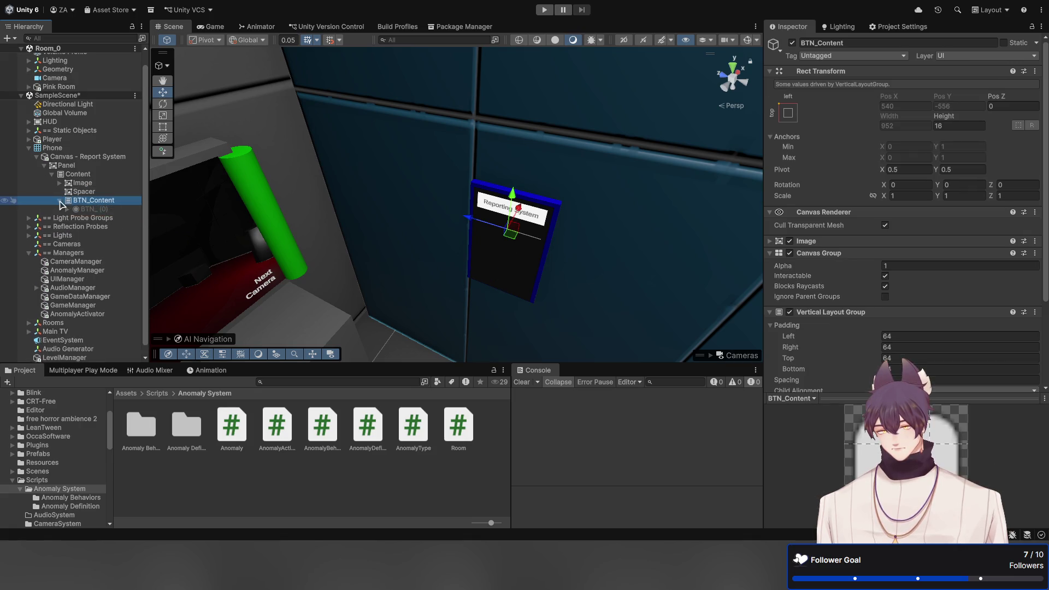
click(70, 209)
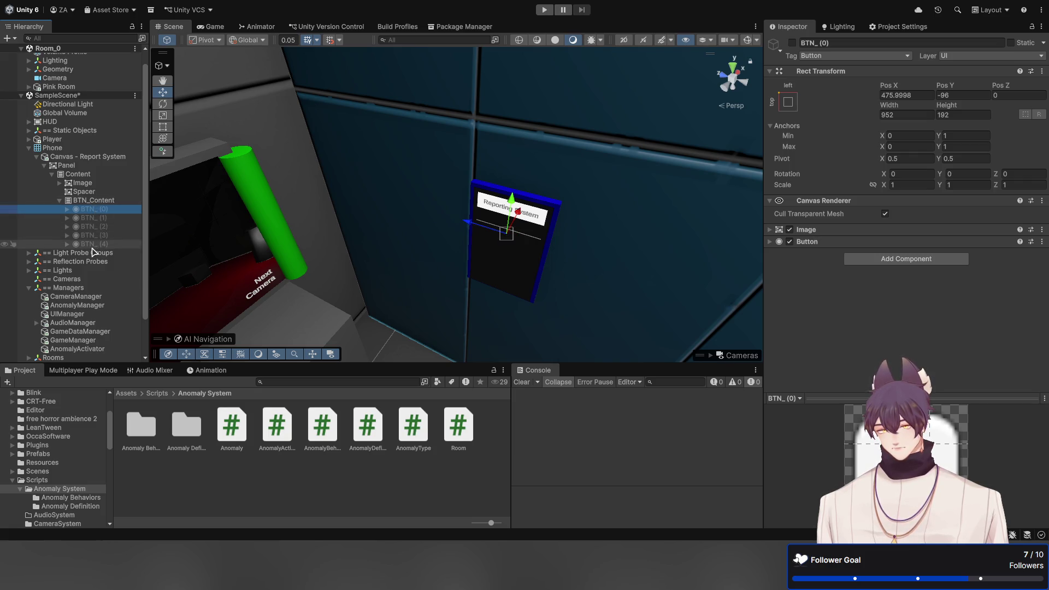
shift+click(93, 244)
click(60, 201)
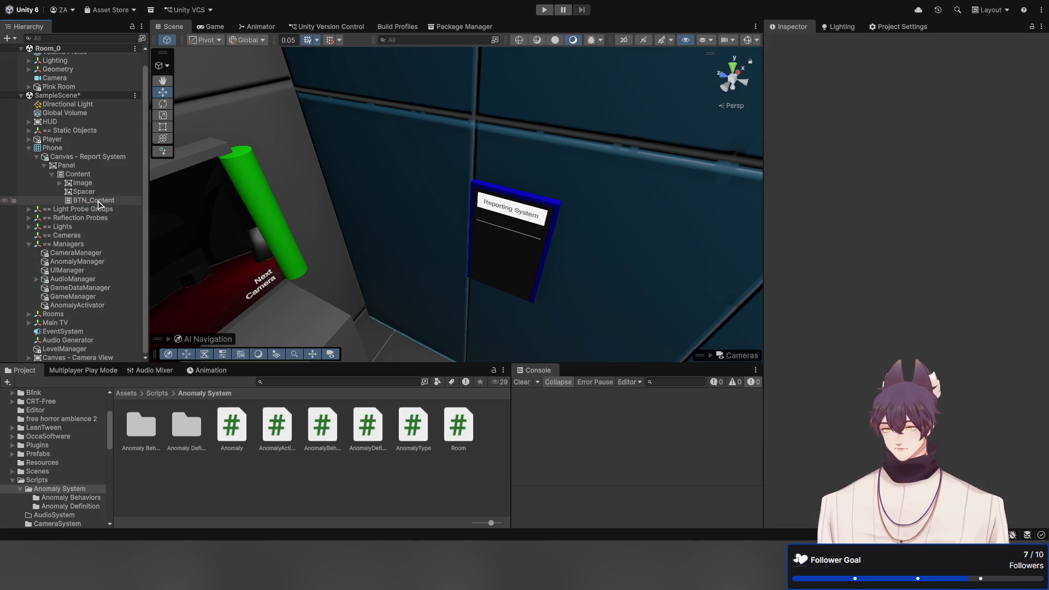
click(87, 200)
scroll(844, 264, down, 4)
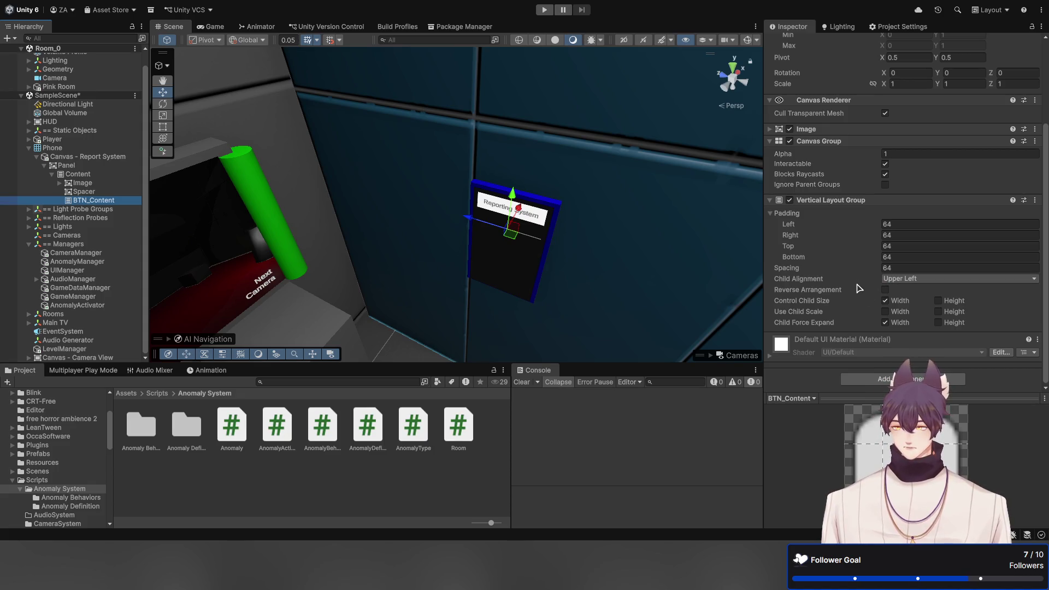
Add a Content Size Fitter to BTN_Content with Vertical Fit set to Min Size
click(852, 374)
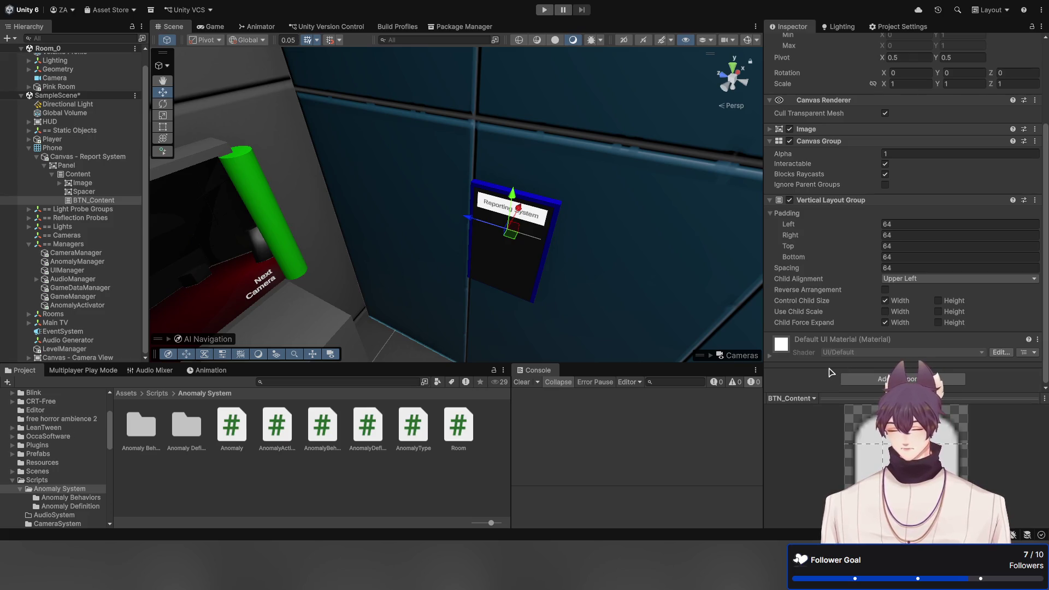
key(Return)
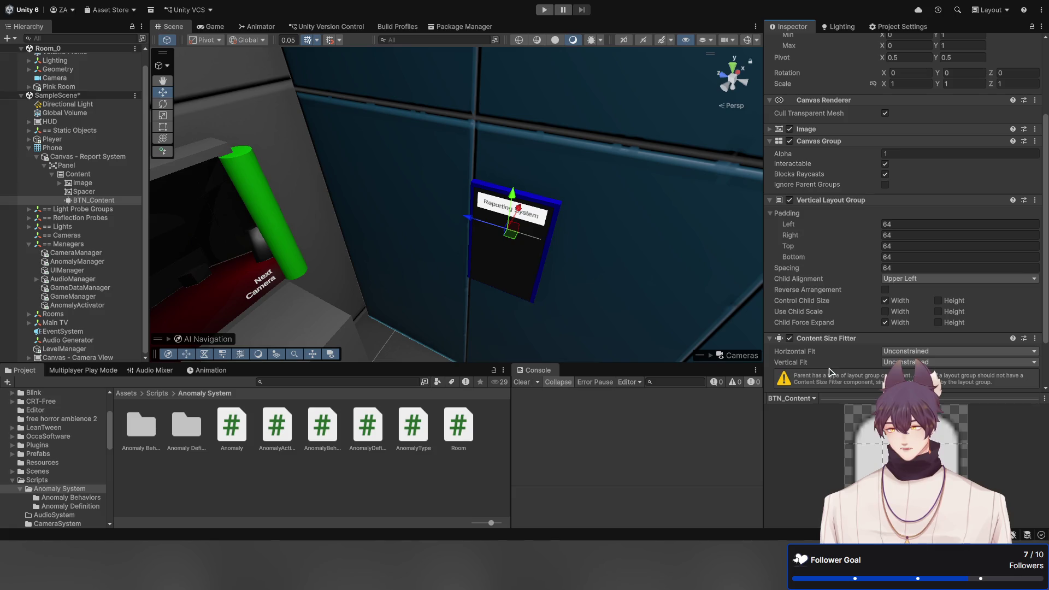
scroll(831, 362, down, 2)
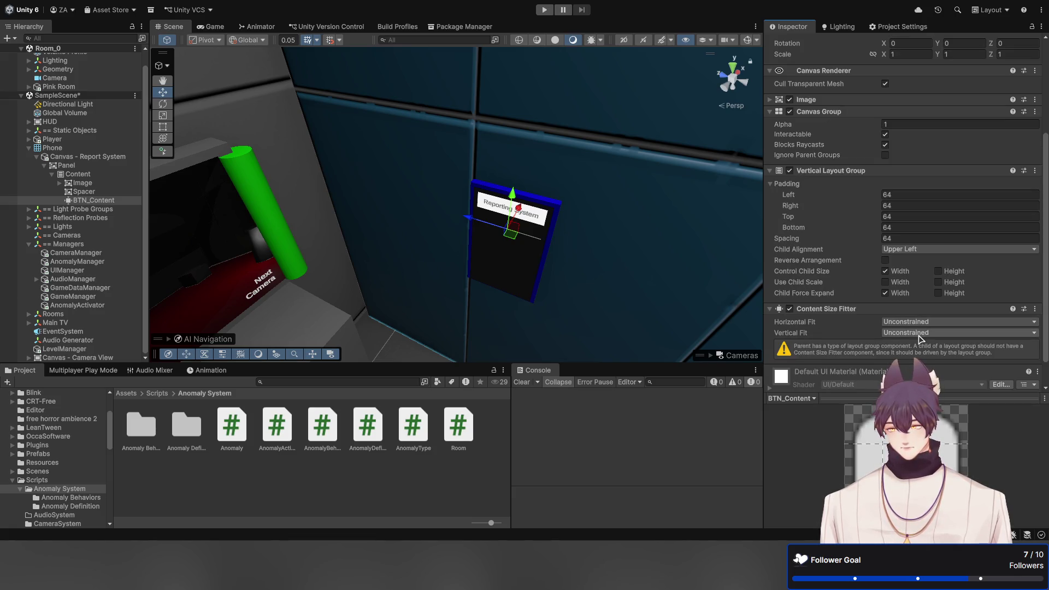
click(929, 333)
click(917, 365)
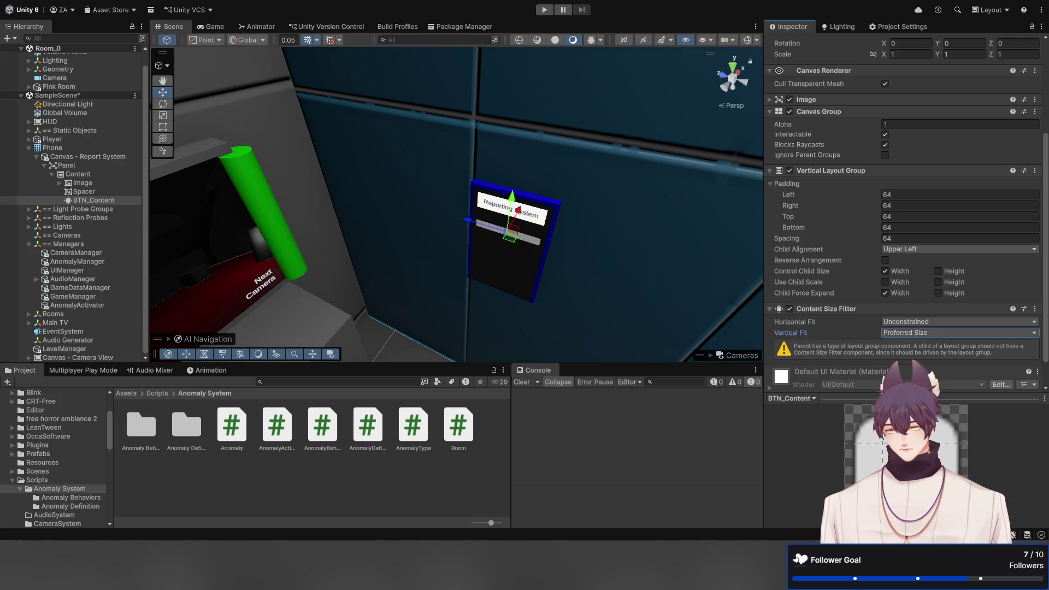
click(853, 338)
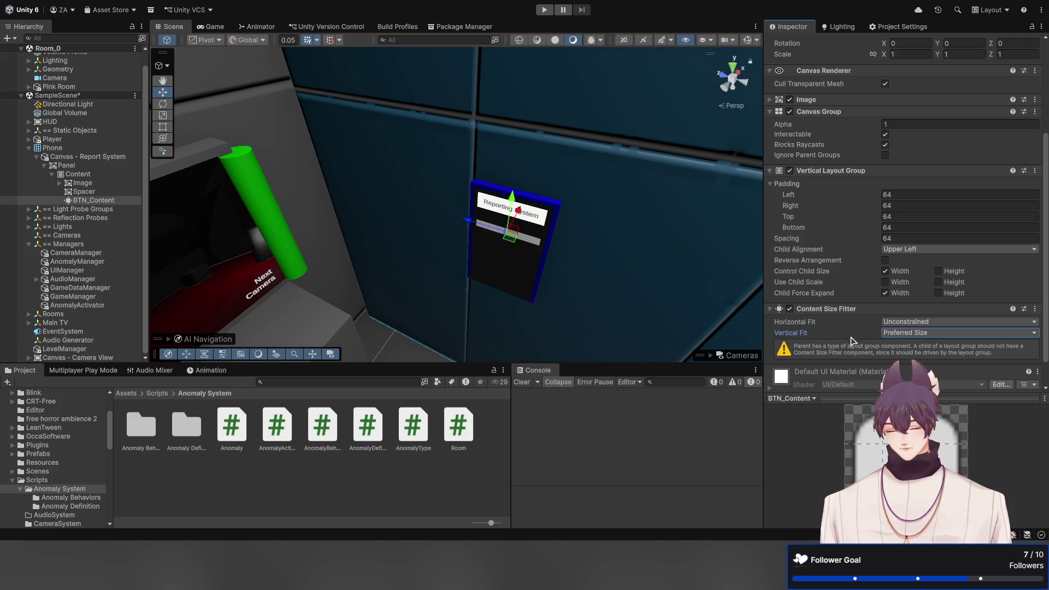
click(906, 359)
scroll(855, 332, up, 3)
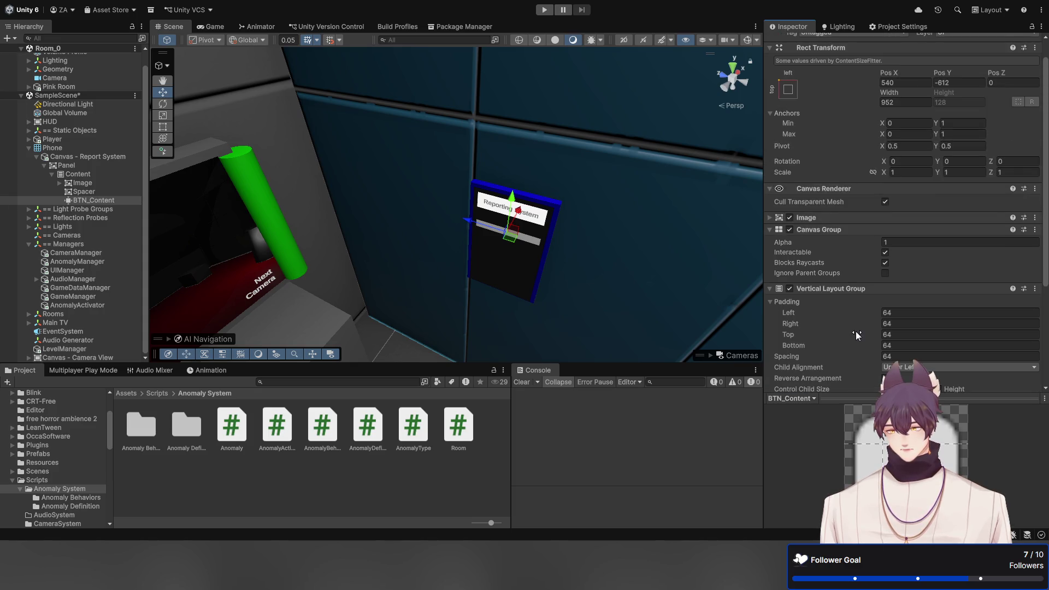
scroll(856, 330, down, 2)
scroll(853, 329, down, 2)
Save SampleScene and briefly check the Game view before returning to the Scene view
key(ctrl+s)
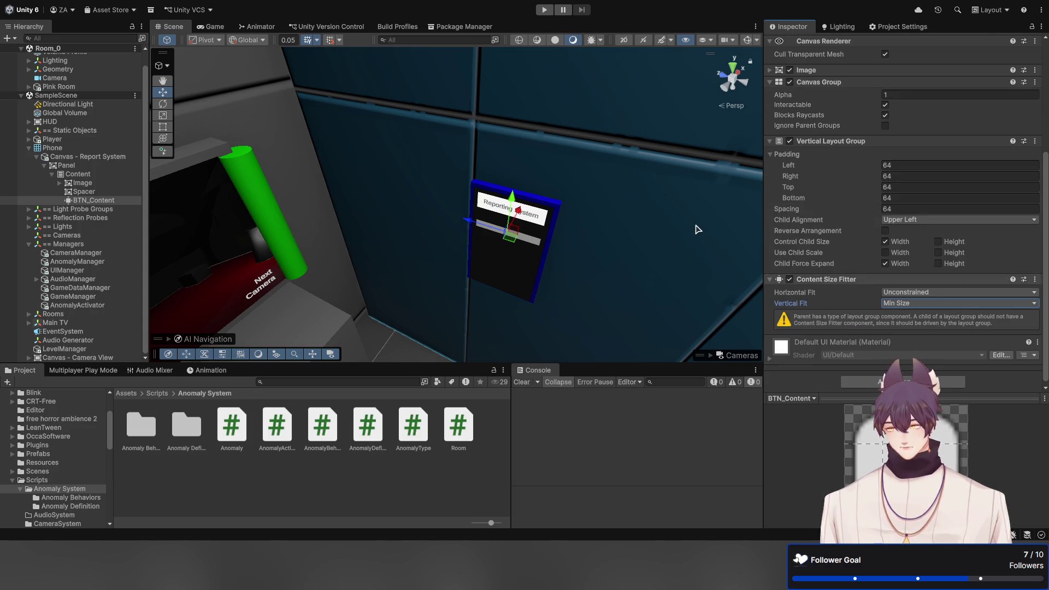
click(212, 27)
click(172, 26)
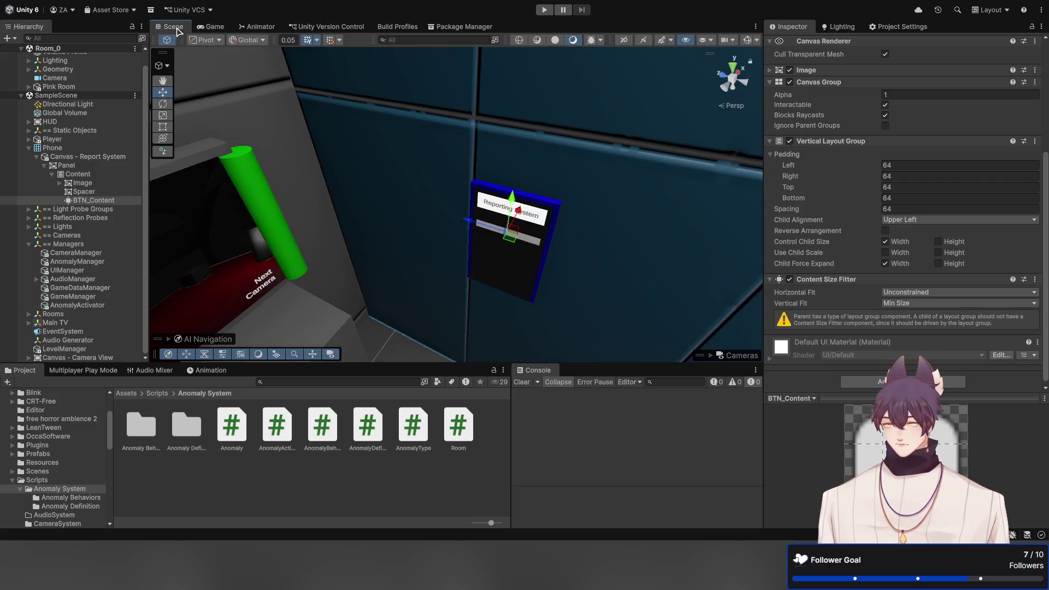
Enter Play mode and undo the Content Size Fitter on BTN_Content
click(544, 10)
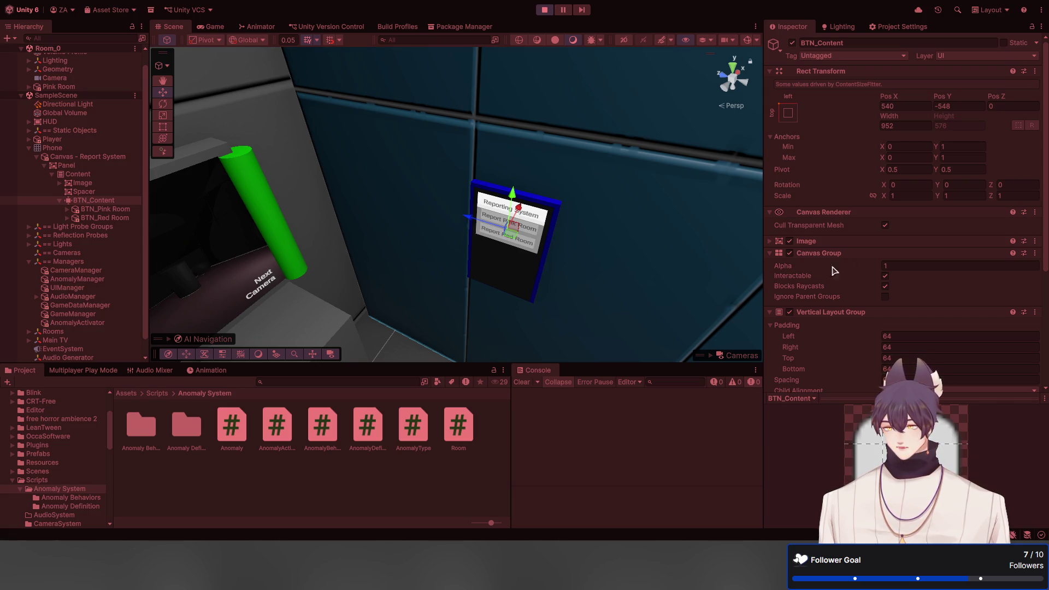
scroll(835, 274, down, 5)
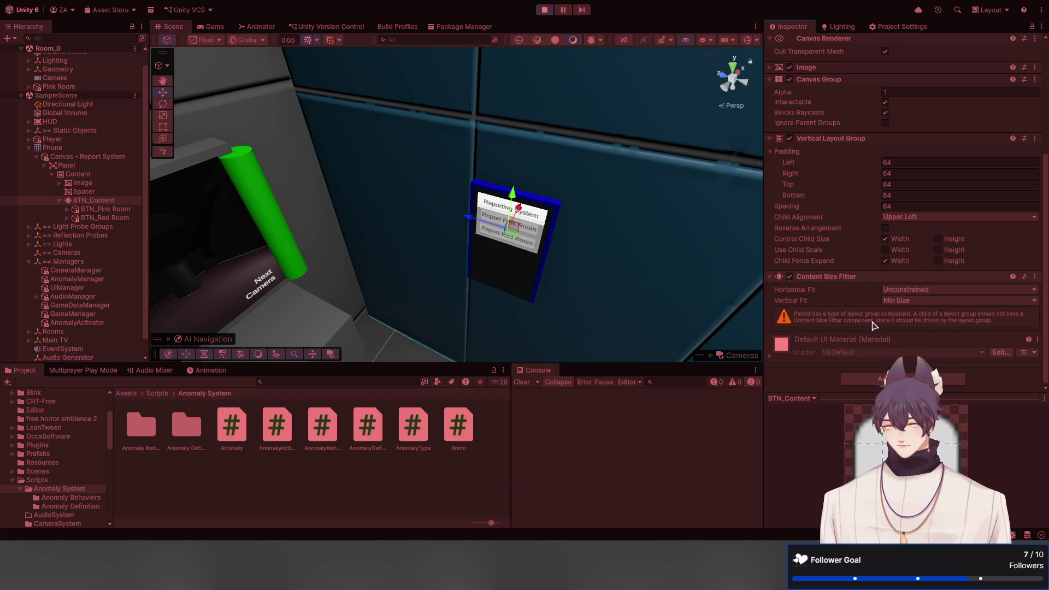
key(ctrl+z)
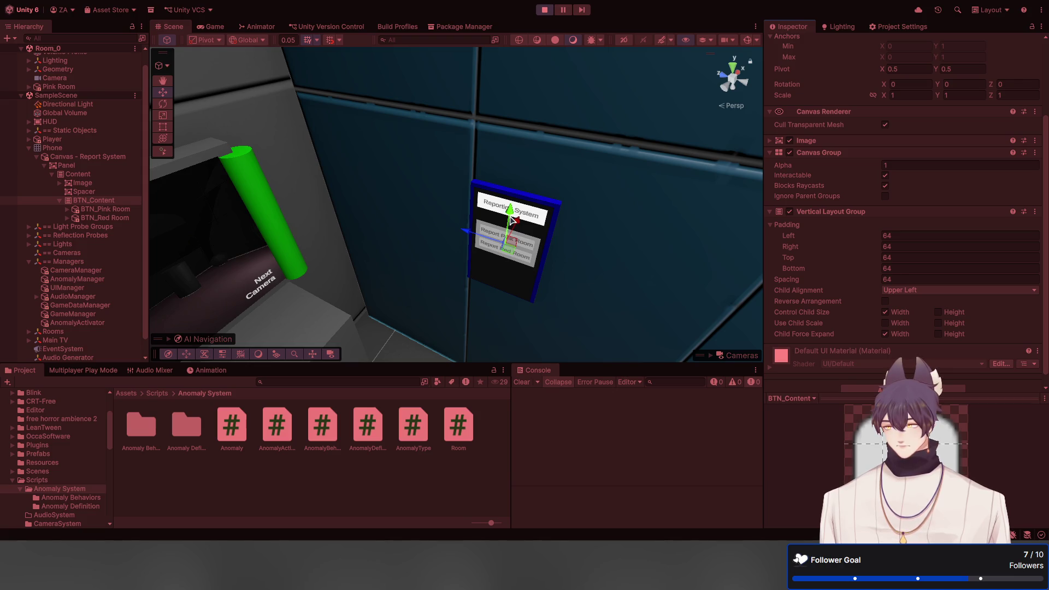
mouse_move(358, 136)
mouse_down()
mouse_move(405, 183)
mouse_move(416, 84)
mouse_move(385, 86)
mouse_up()
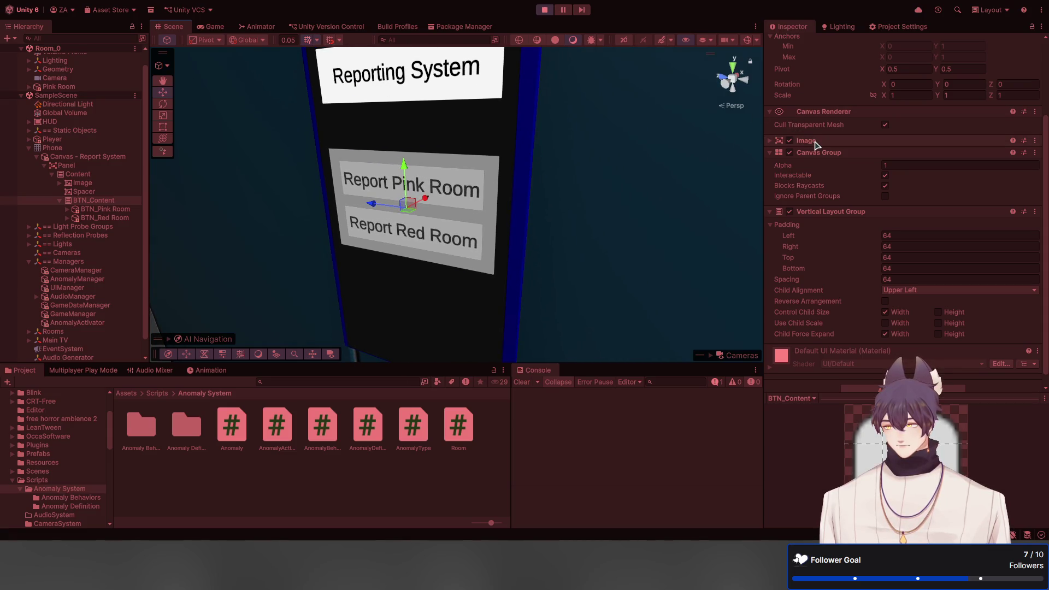
Inspect the generated BTN_Pink Room and BTN_Red Room buttons and their Button settings
click(814, 142)
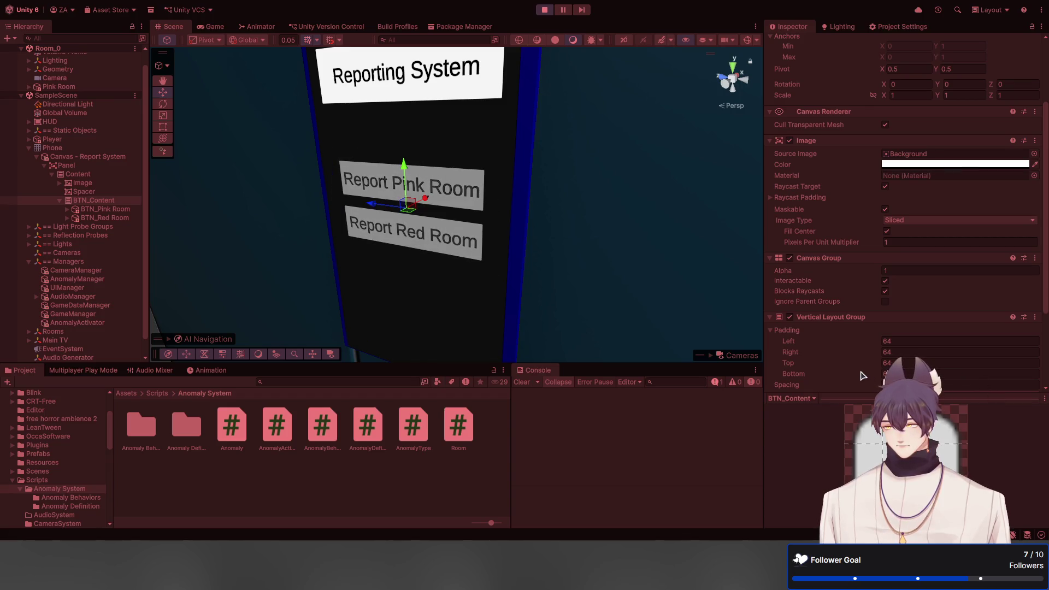
click(94, 211)
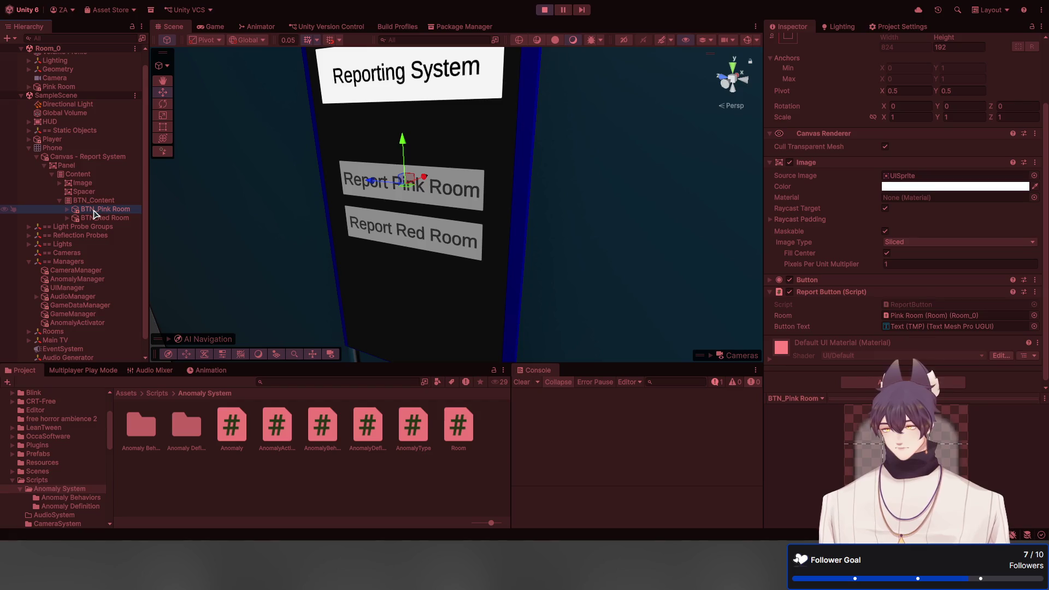
click(815, 288)
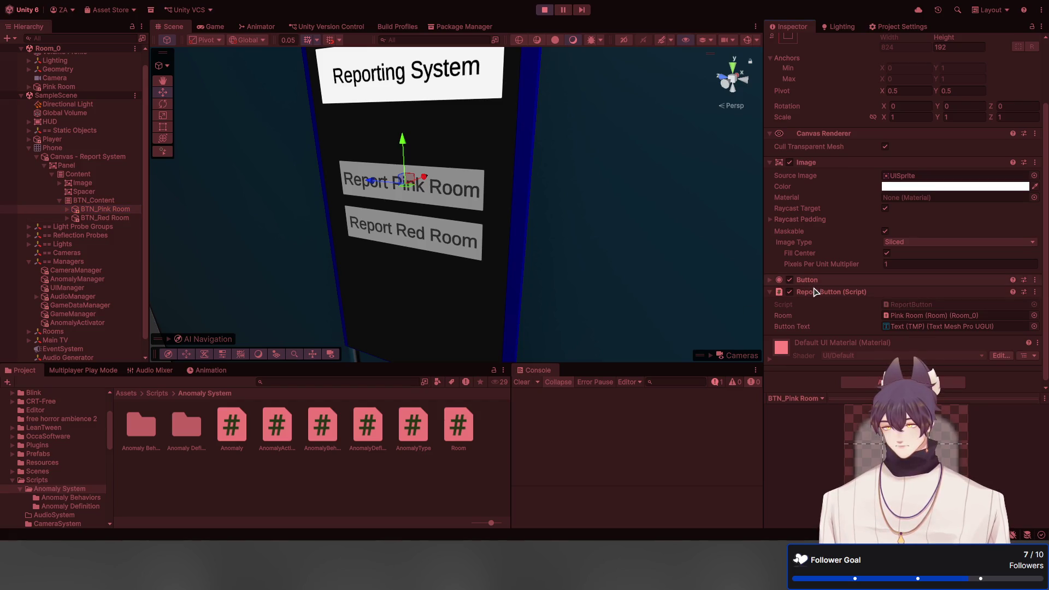
click(812, 281)
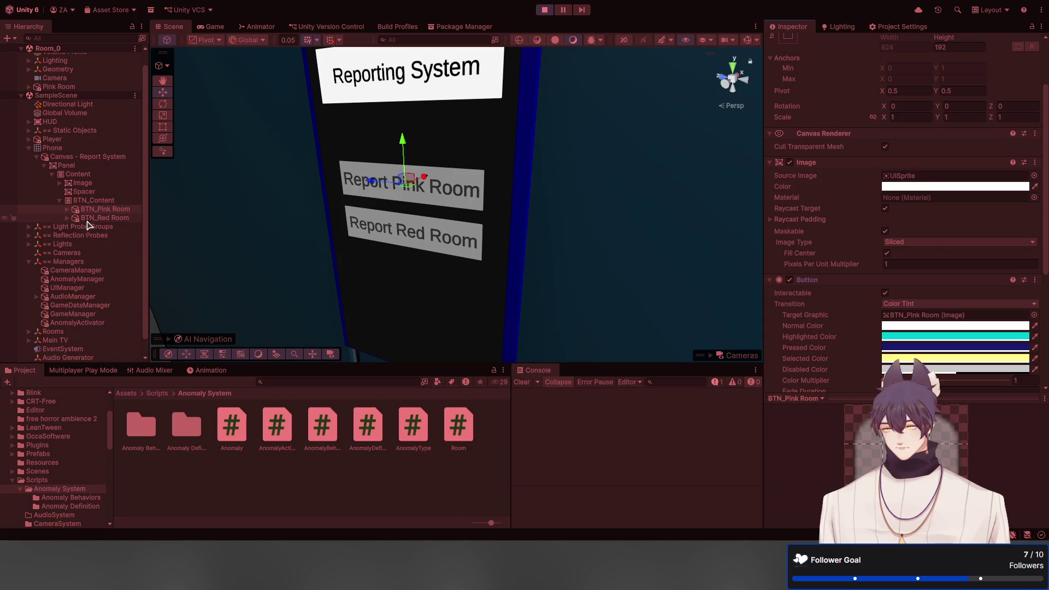
click(97, 219)
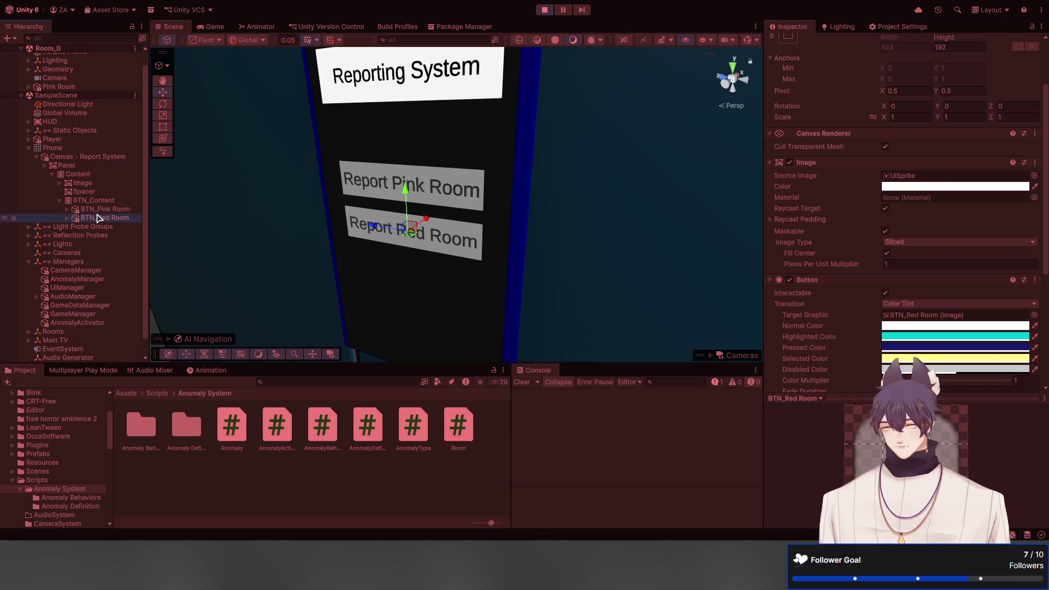
click(98, 208)
click(98, 202)
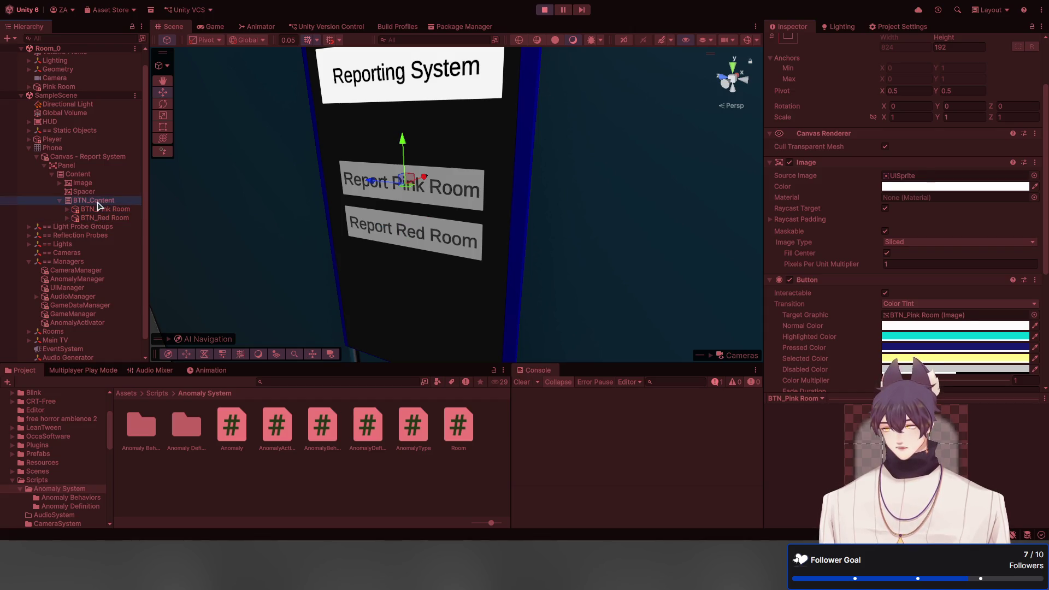
Walk to the wall phone in the Game view, report the Red Room, and stop playing
click(211, 27)
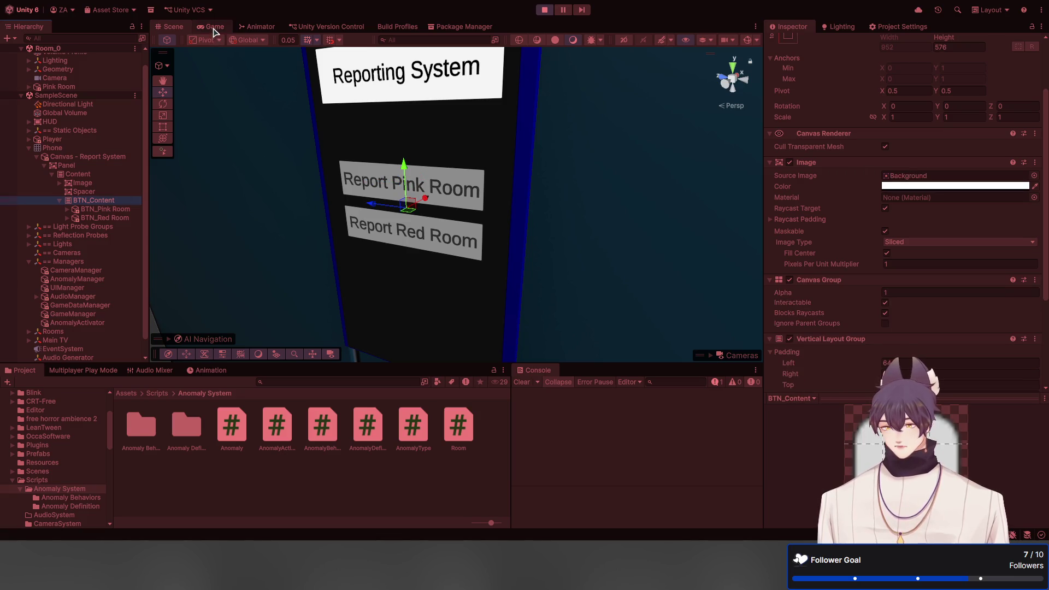
key(w)
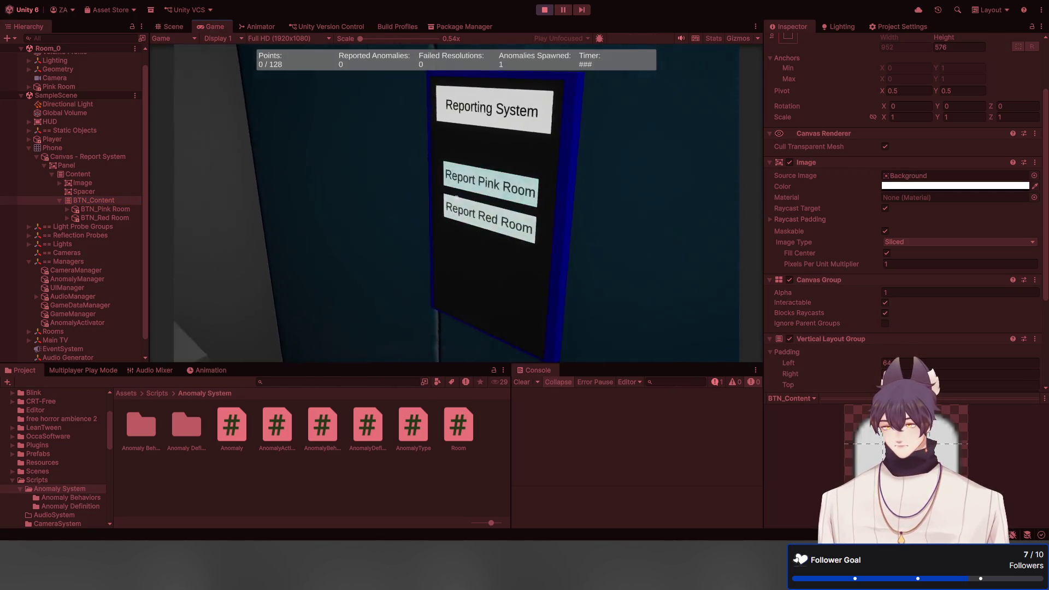
key(s)
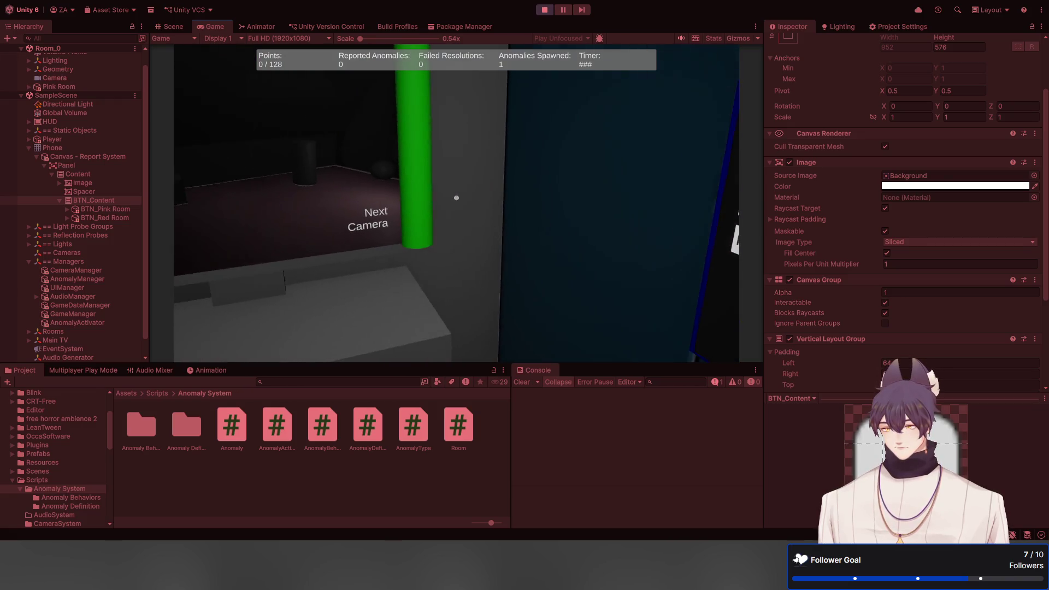
key(w)
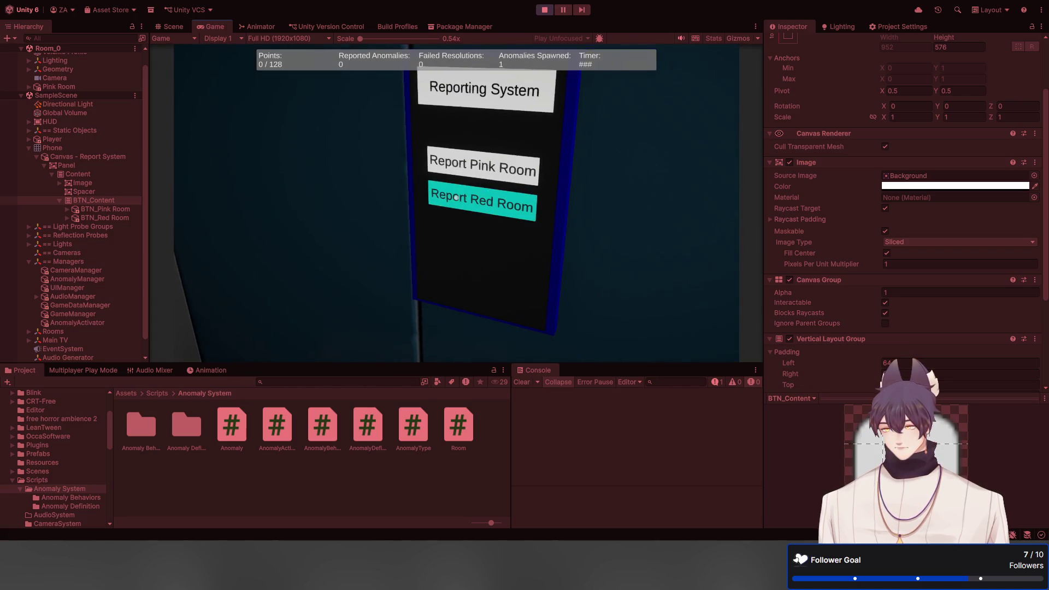
click(456, 197)
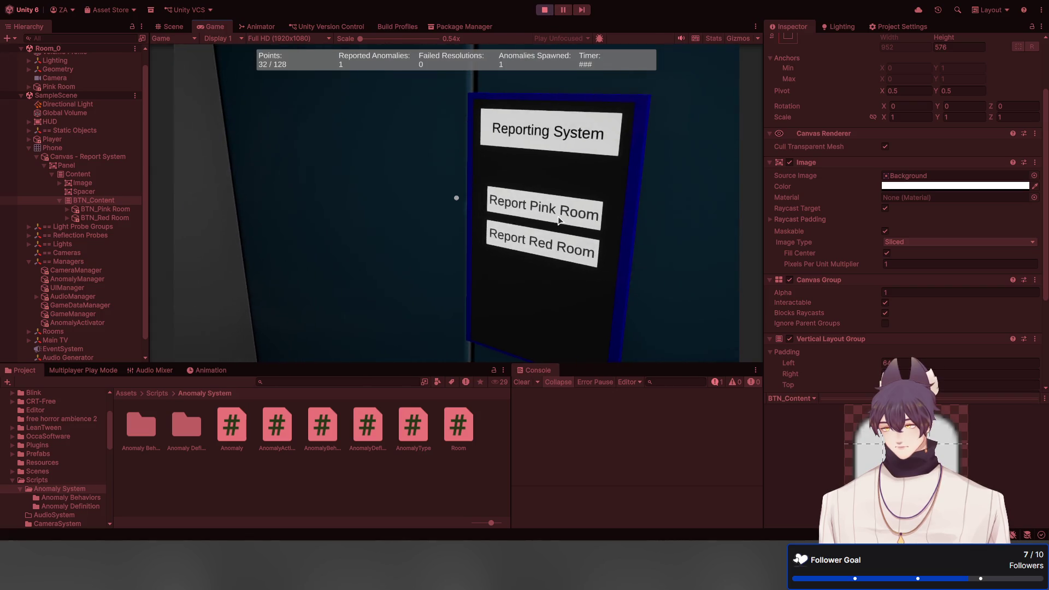
click(544, 10)
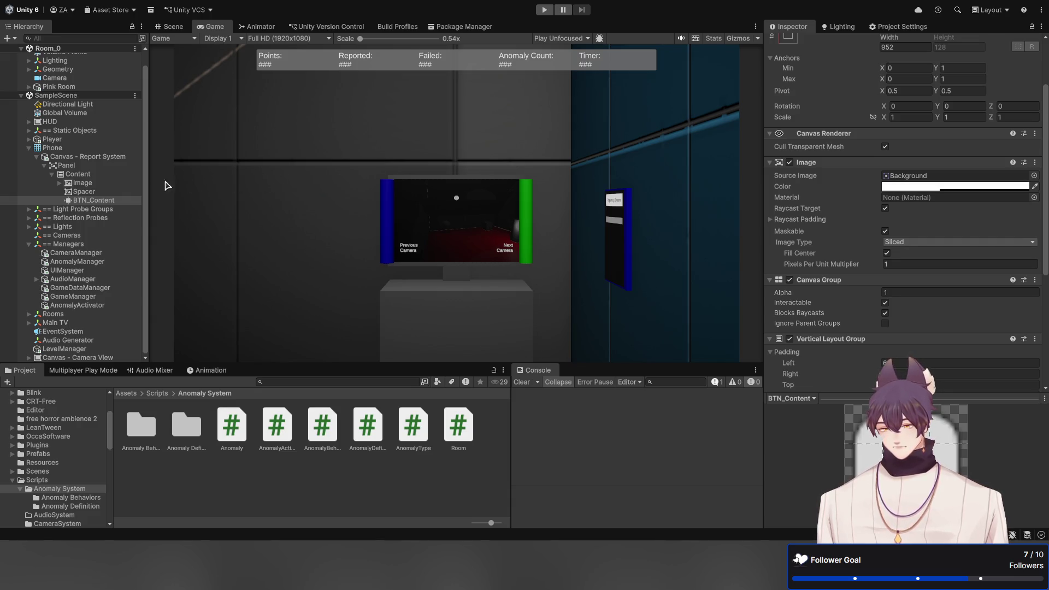
Collapse Phone and Managers in the Hierarchy and expand Rooms to reveal Red Room
scroll(109, 181, up, 2)
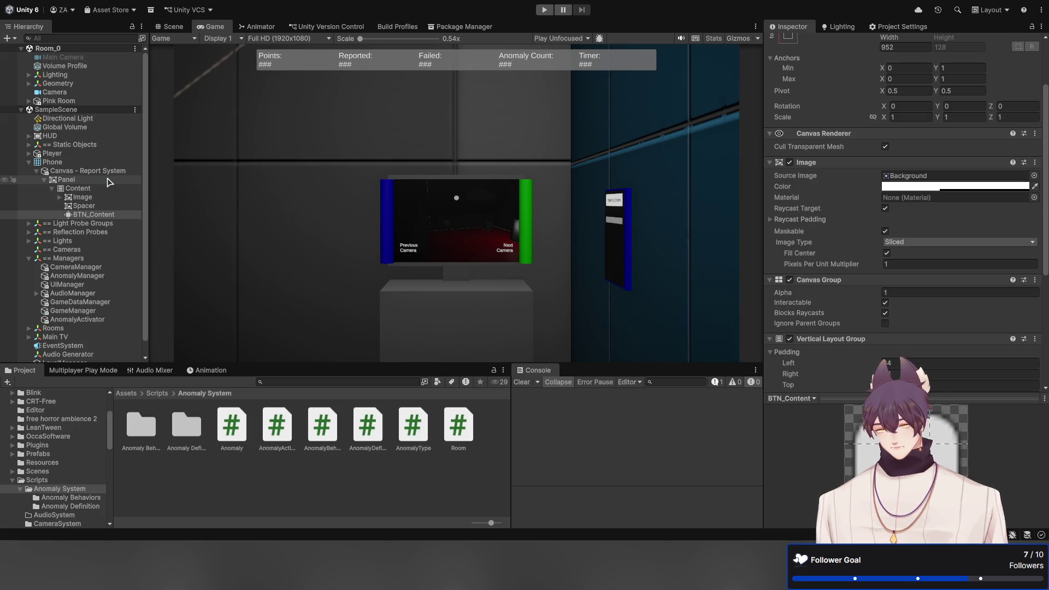
click(29, 162)
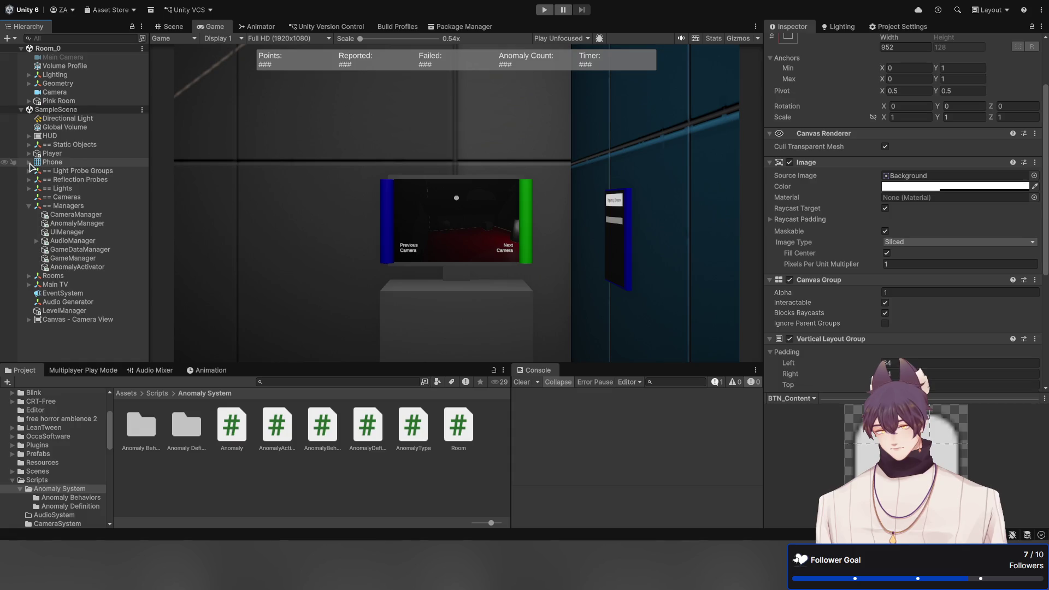
click(28, 206)
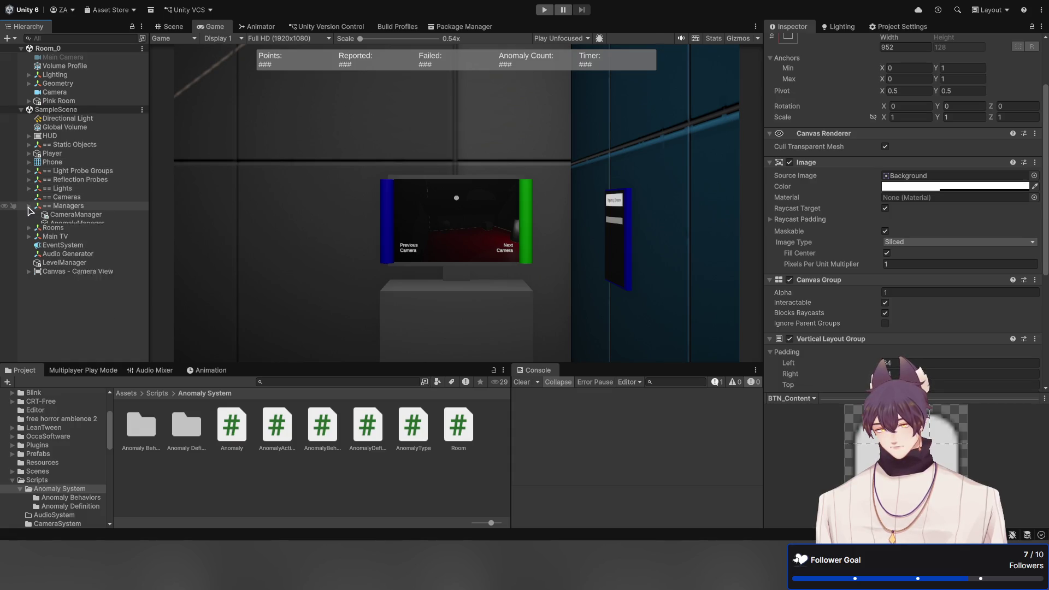
click(54, 215)
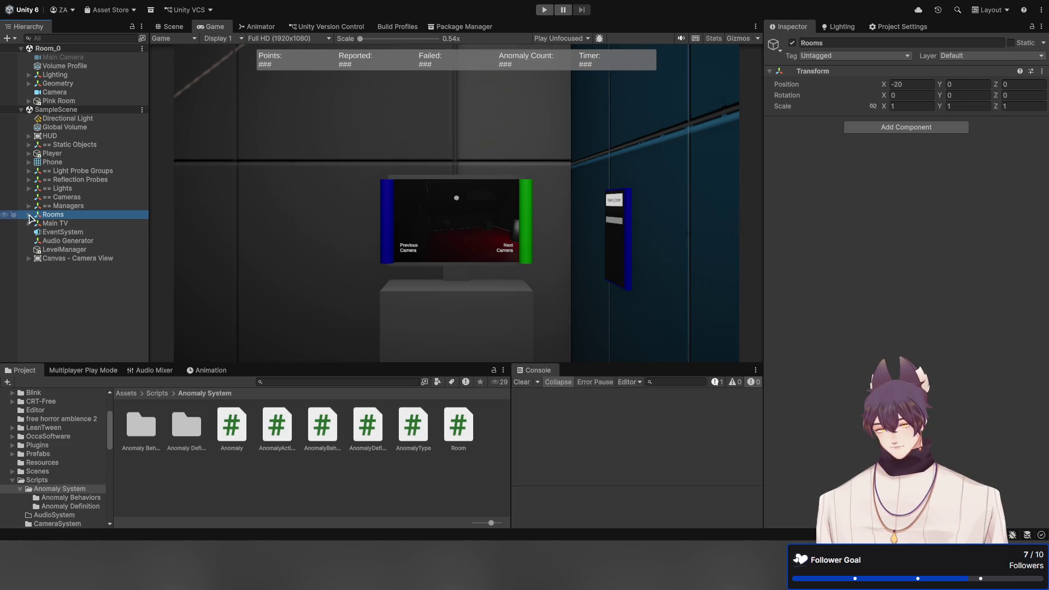
click(29, 215)
click(59, 224)
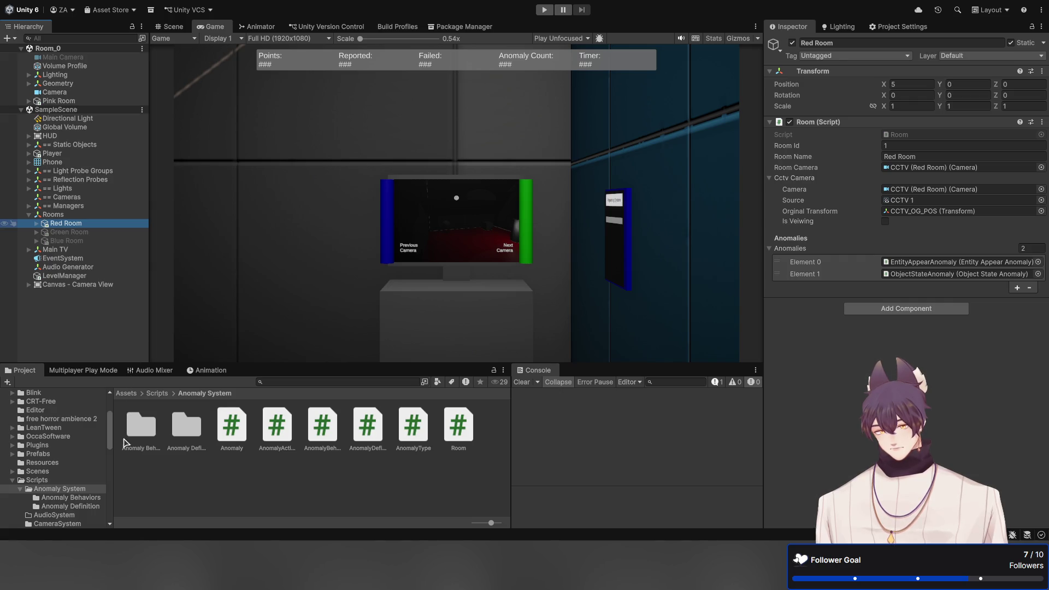
click(22, 340)
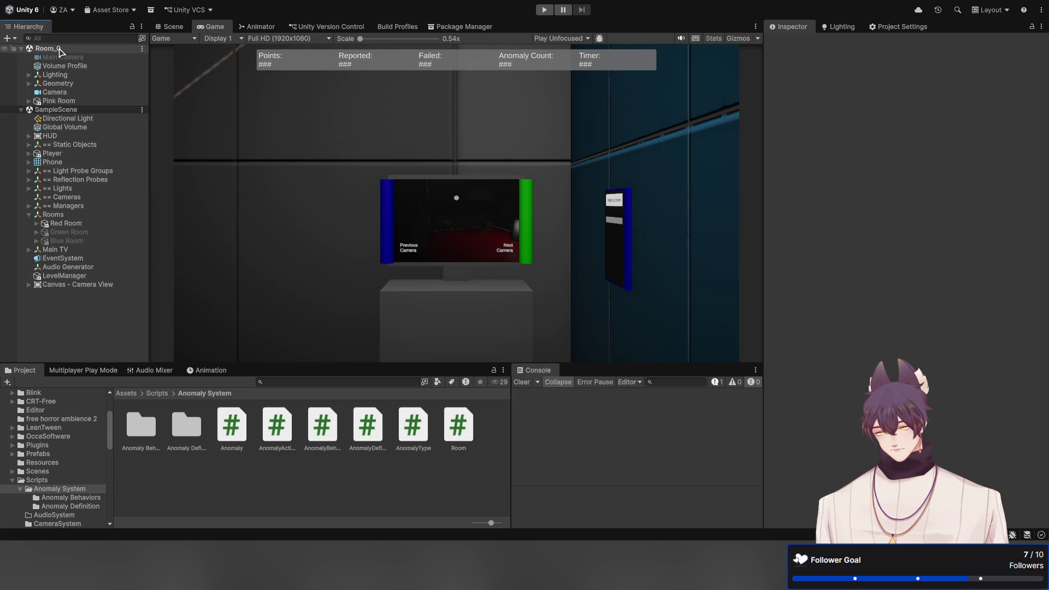
Select the Room_0 scene and step the Project breadcrumbs from Scripts back to Assets
click(60, 49)
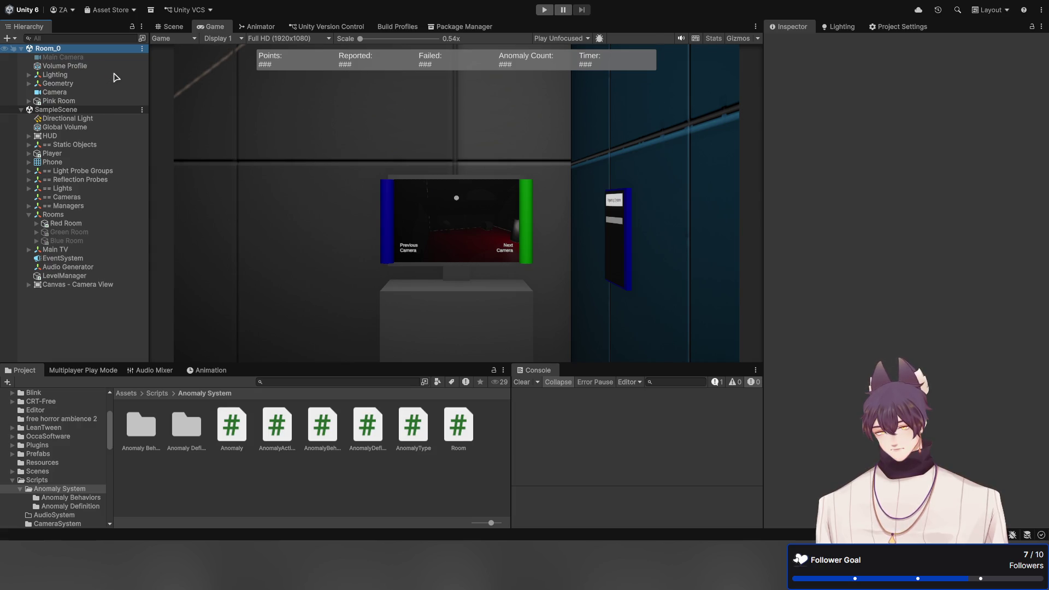
click(100, 304)
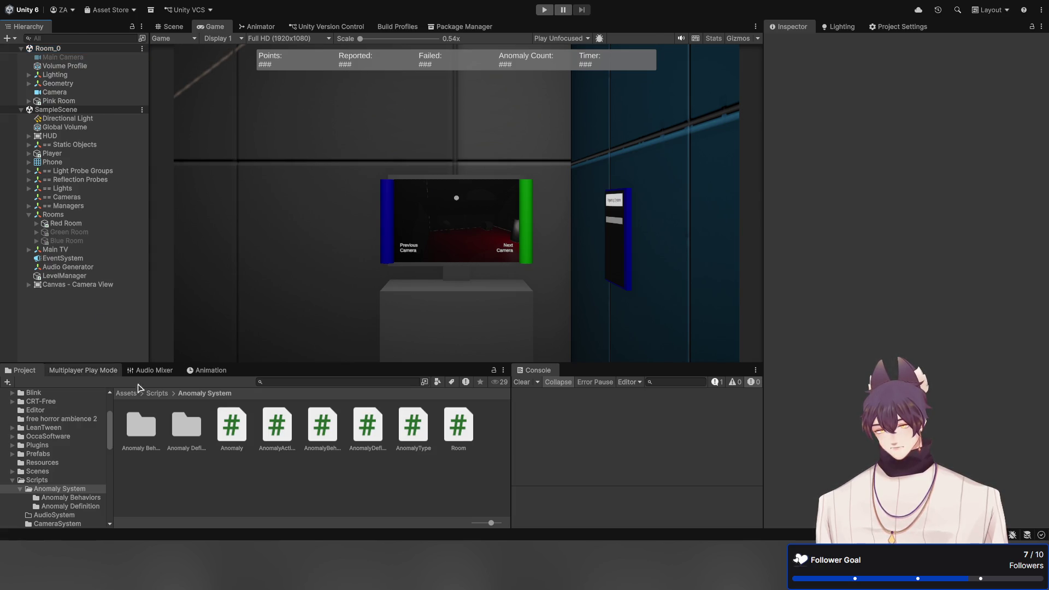
click(157, 394)
click(130, 393)
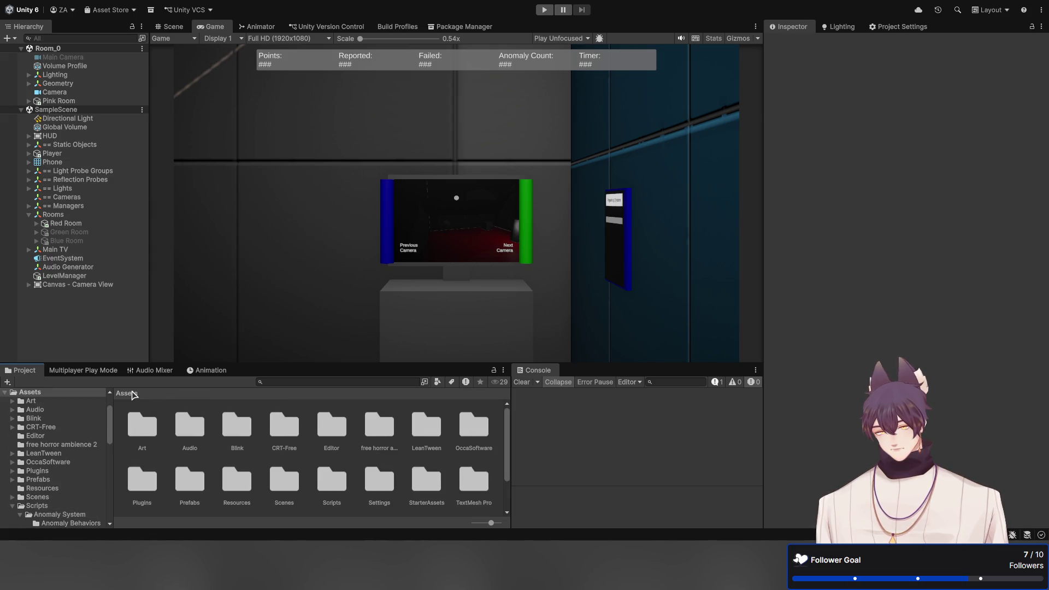
Add the open Room_0 scene to the Build Profiles shared Scene List at index 2
click(389, 27)
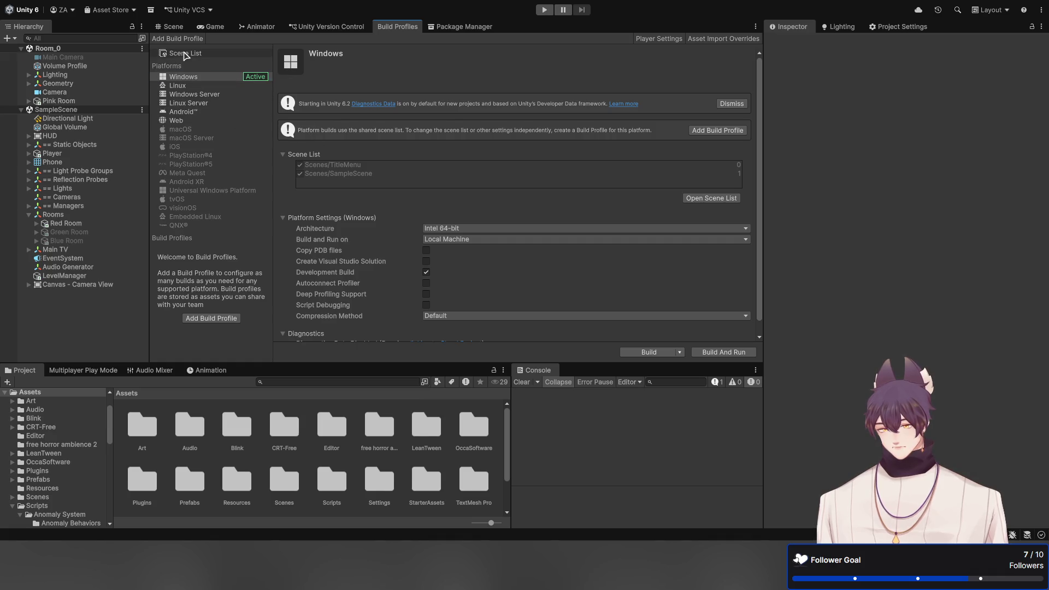
click(184, 54)
click(692, 149)
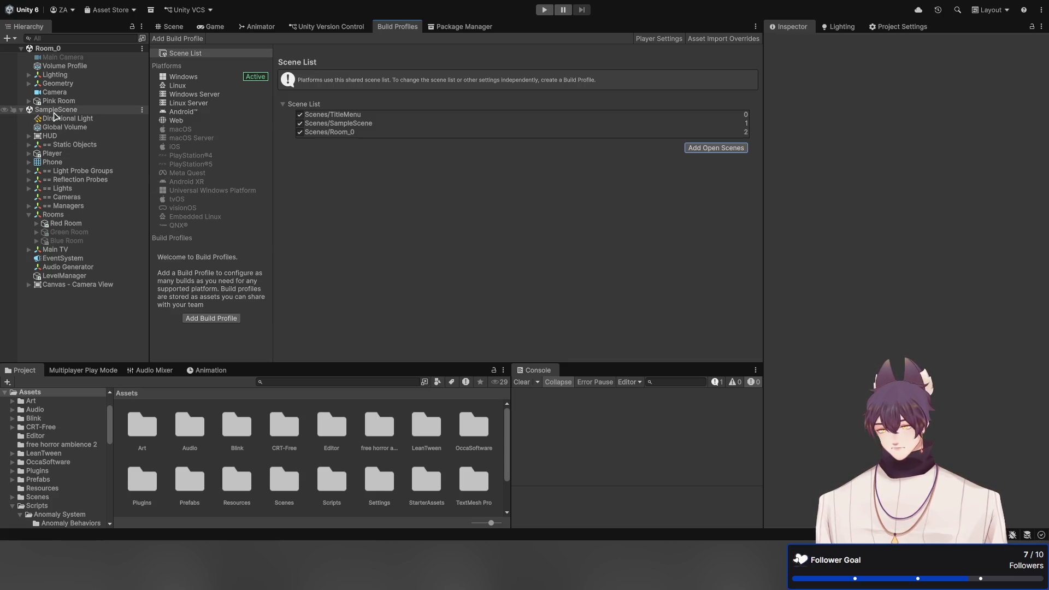
click(82, 333)
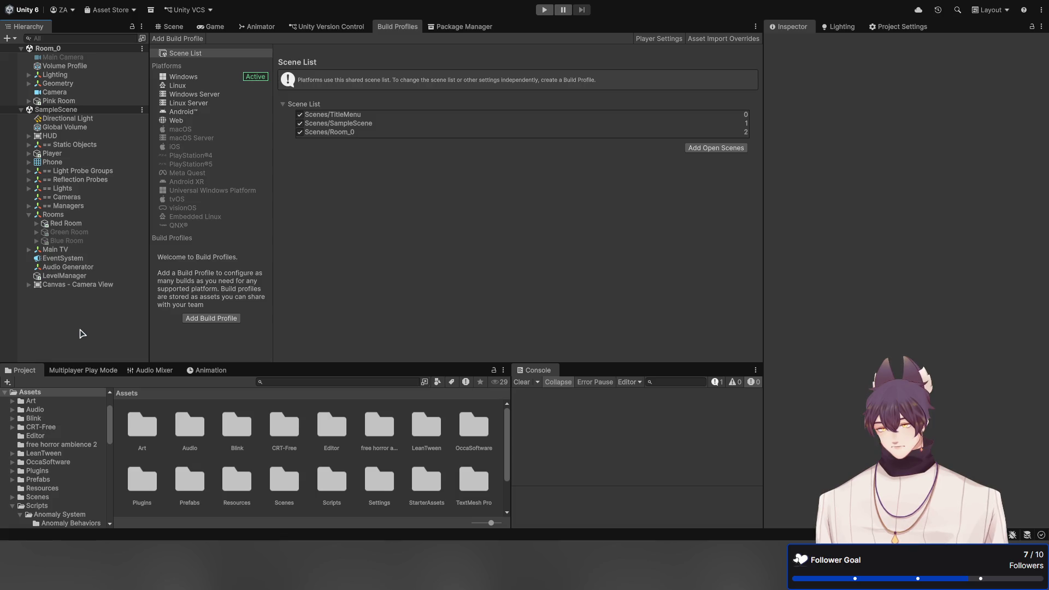
click(463, 313)
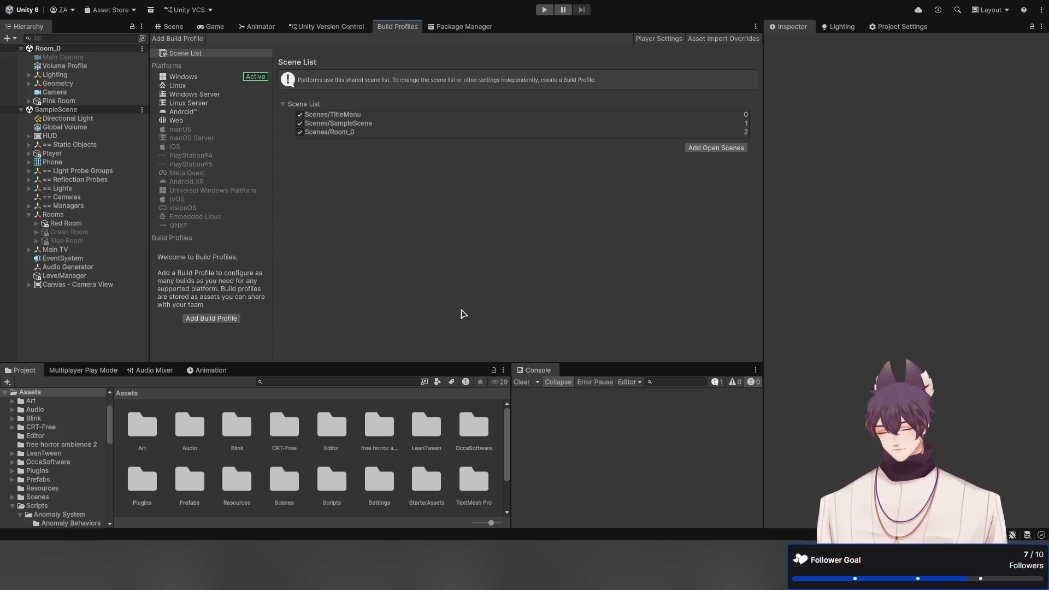
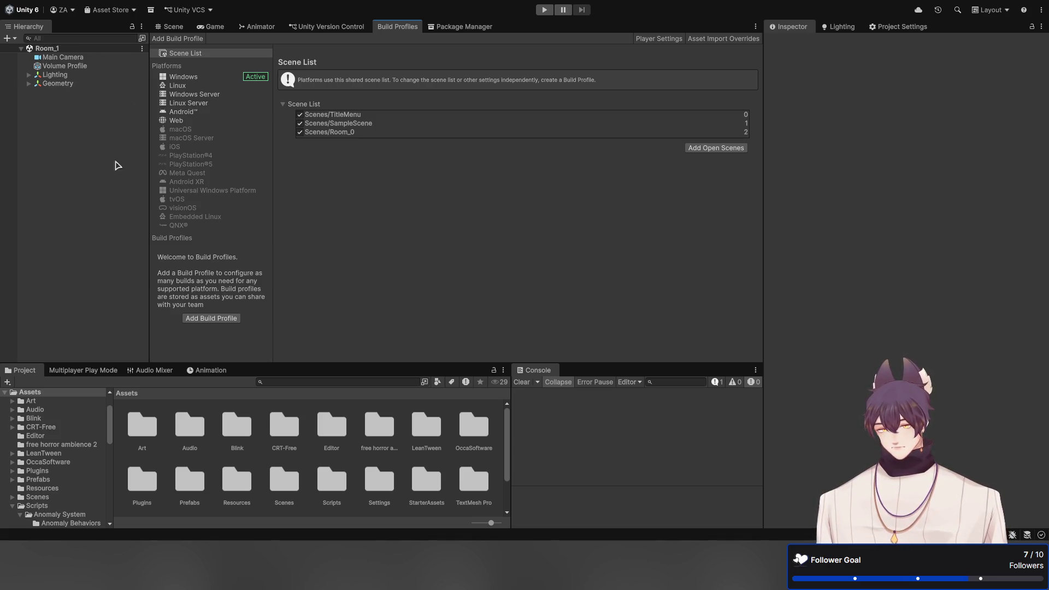
Return to the Scene view, zoom toward the tripod, and select Room_1's Main Camera
click(168, 28)
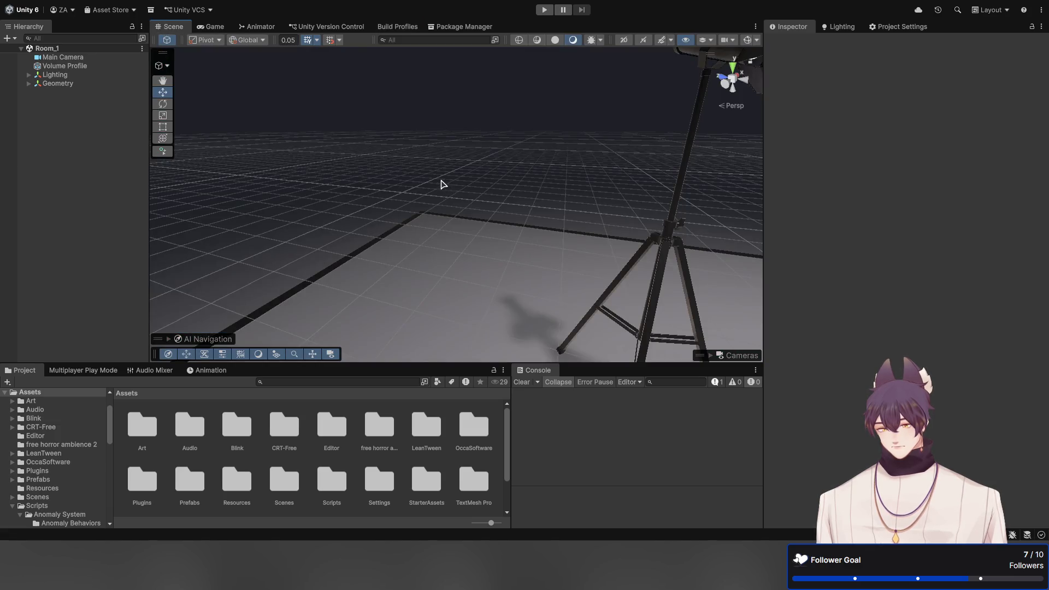
mouse_move(440, 183)
mouse_down()
mouse_move(470, 192)
mouse_move(505, 227)
mouse_up()
scroll(504, 228, down, 10)
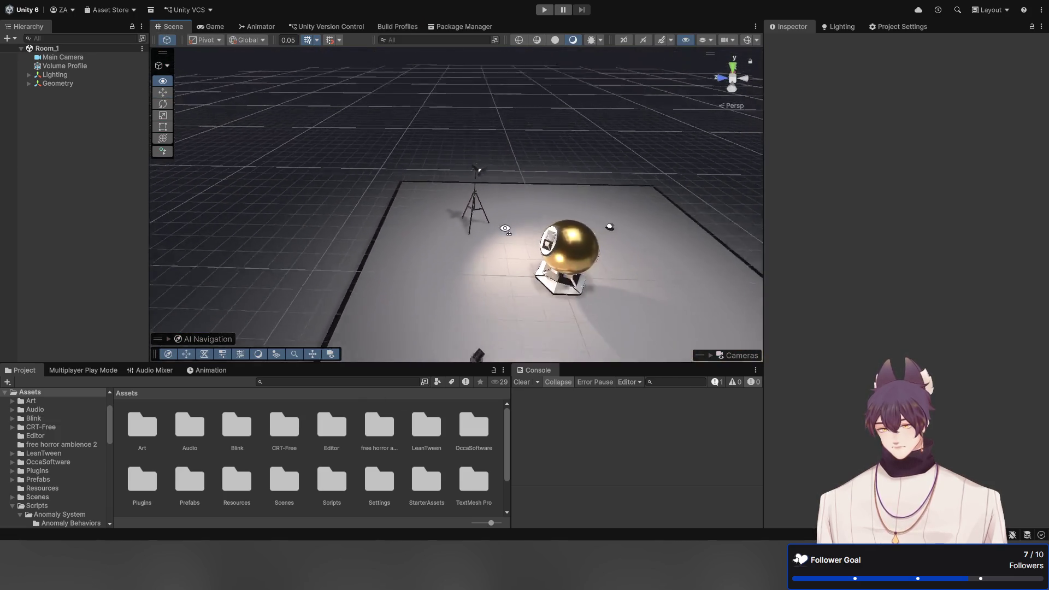
click(71, 84)
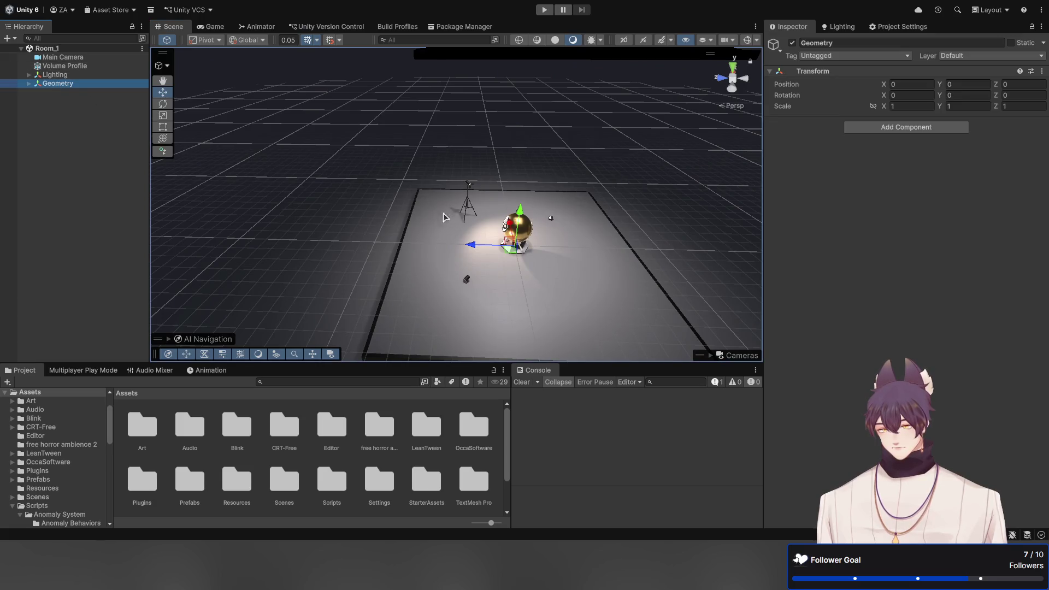
click(475, 244)
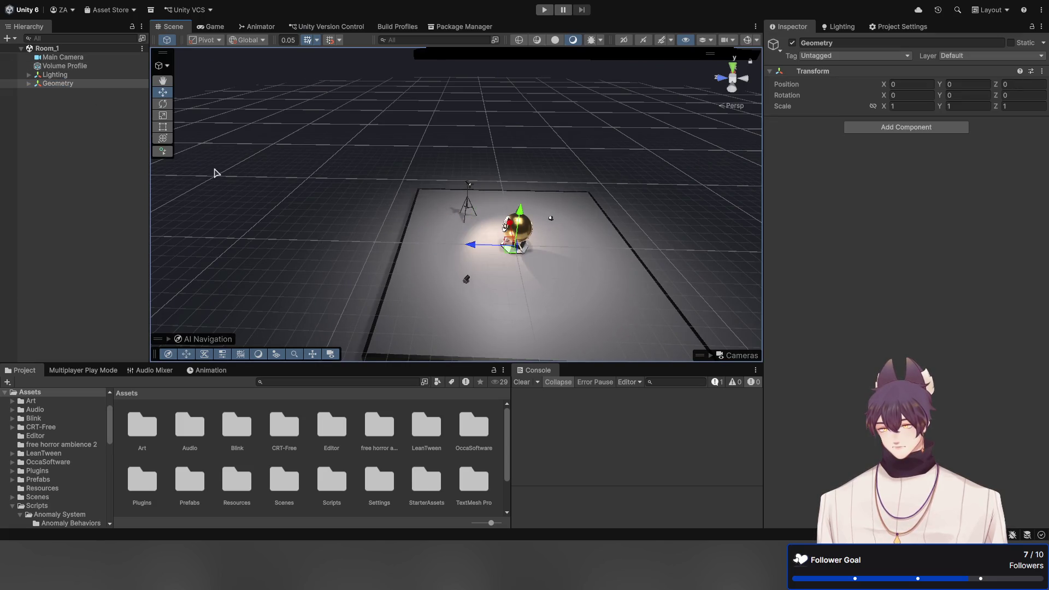
shift+click(82, 58)
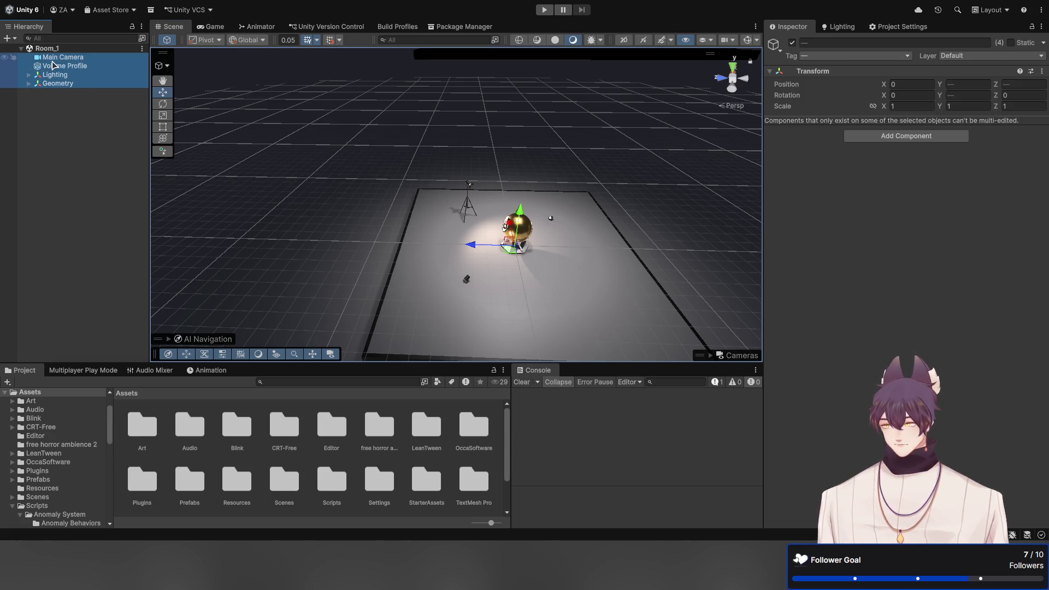
click(55, 57)
Delete the Main Camera's Audio Listener component and save Room_1
click(823, 124)
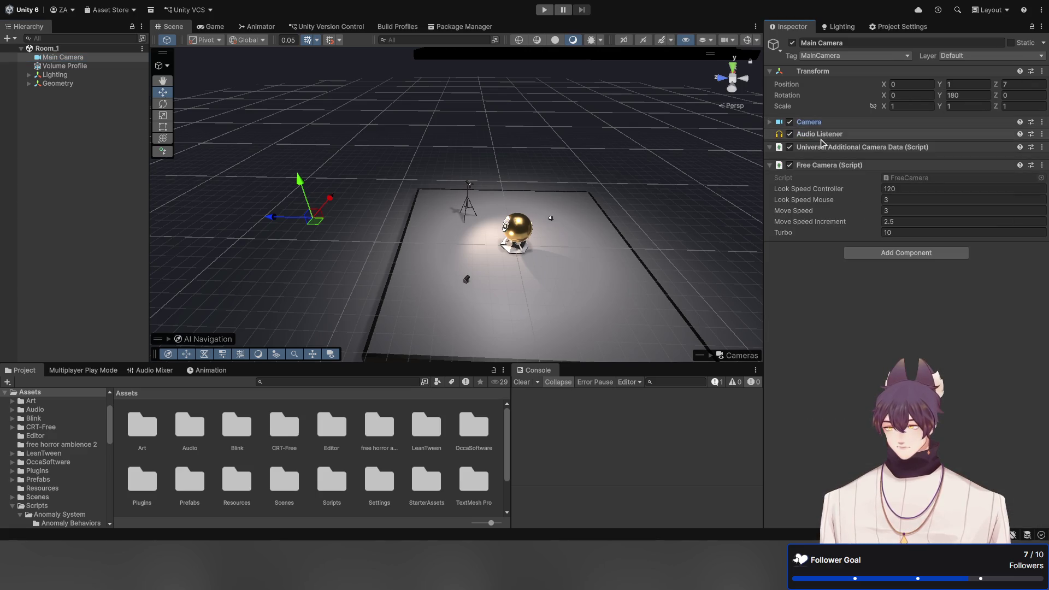
key(Delete)
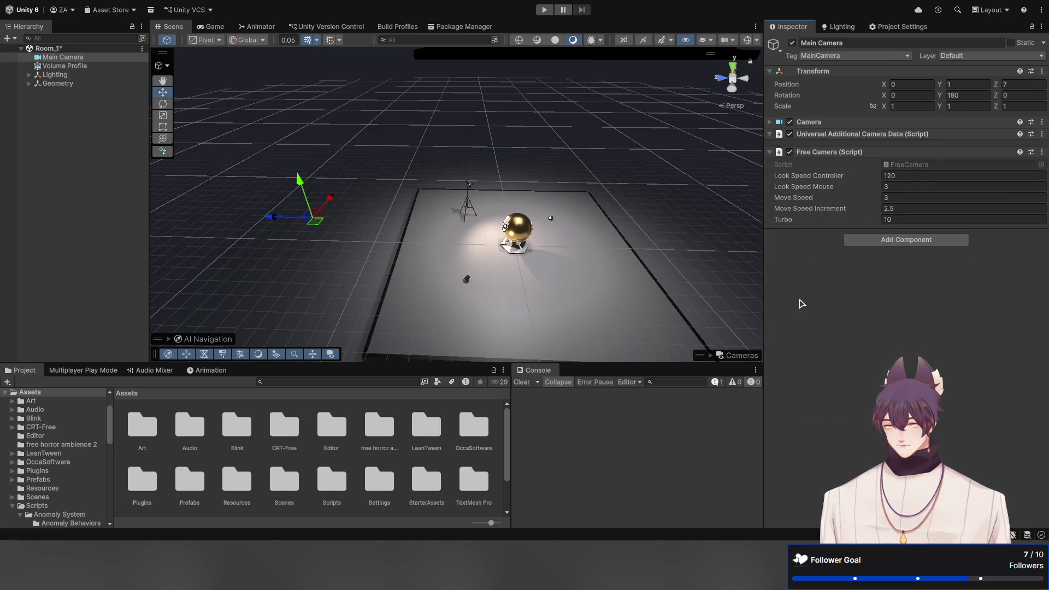
key(ctrl+s)
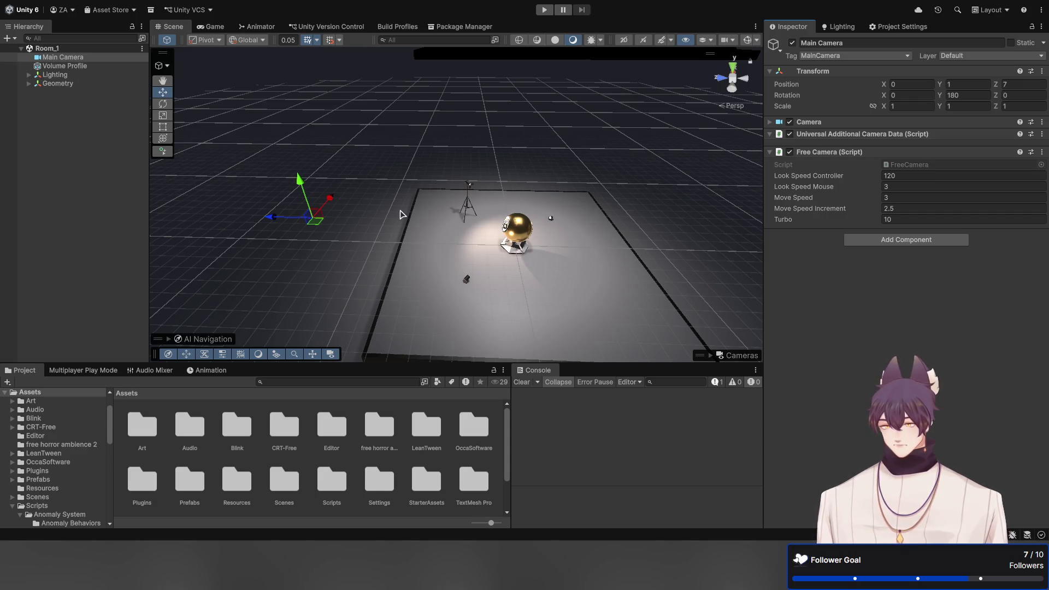
Try shifting all four Room_1 objects along X, then undo it and deselect
mouse_move(401, 214)
mouse_down()
mouse_move(550, 164)
mouse_move(529, 194)
mouse_move(356, 181)
mouse_up()
shift+click(91, 84)
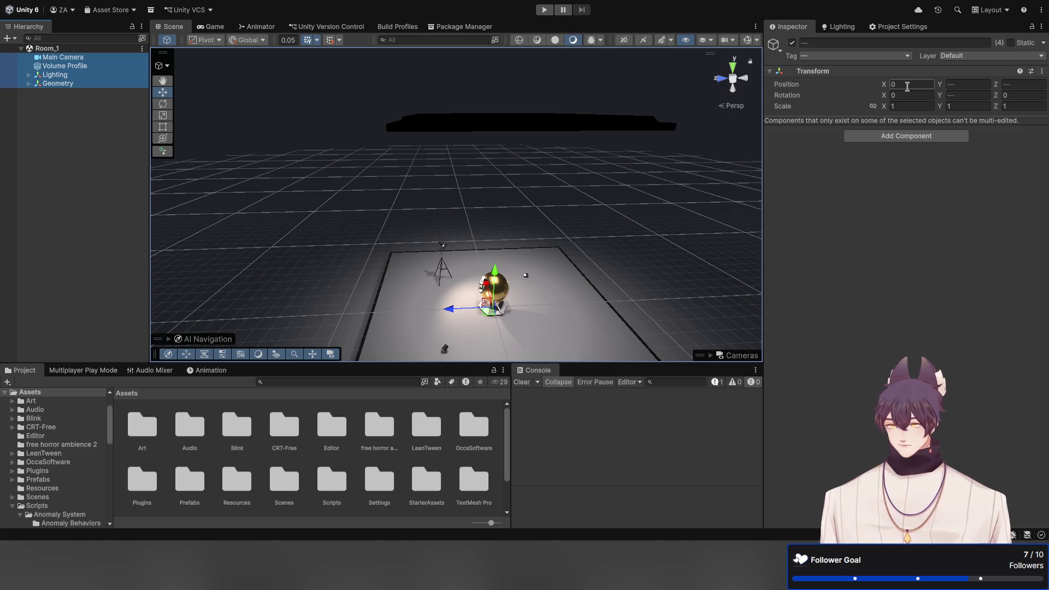
mouse_move(883, 84)
mouse_down()
mouse_move(852, 85)
mouse_move(870, 85)
mouse_up()
key(ctrl+z)
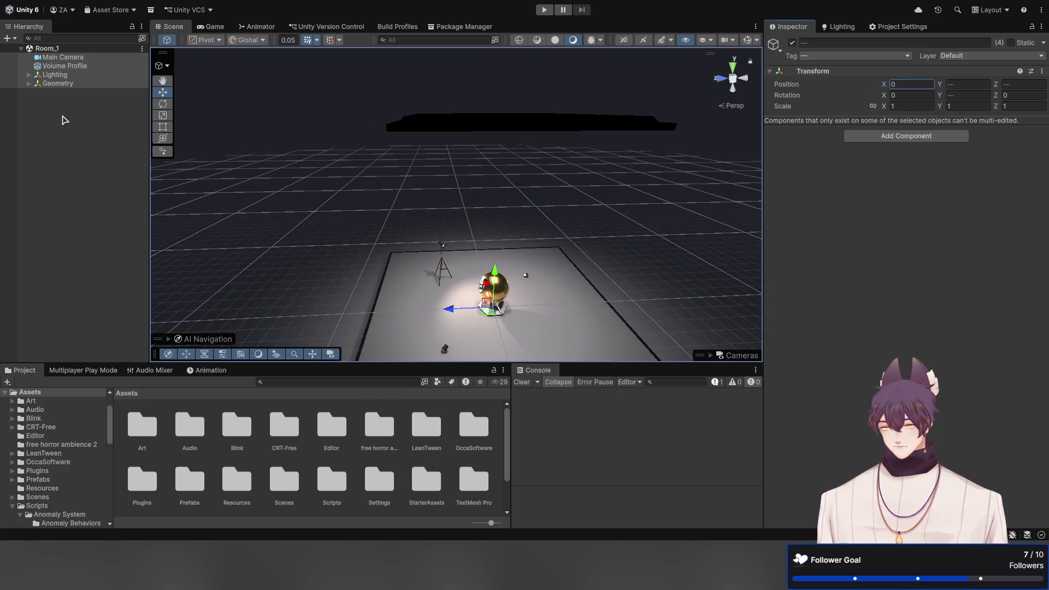
click(64, 119)
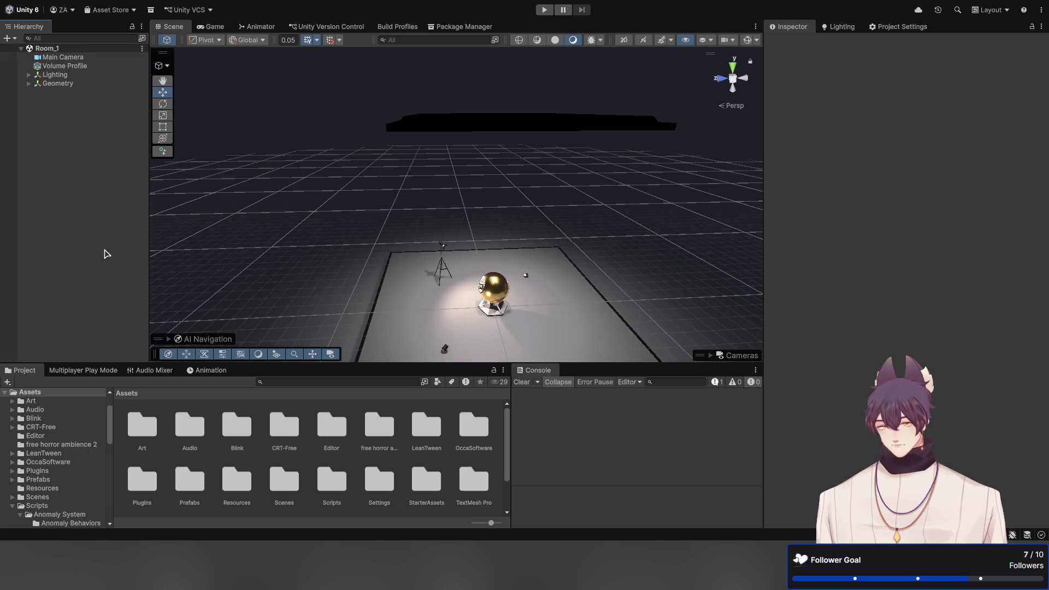
Create an empty object named Stuff and parent the four room objects to it, then undo
key(ctrl+shift+n)
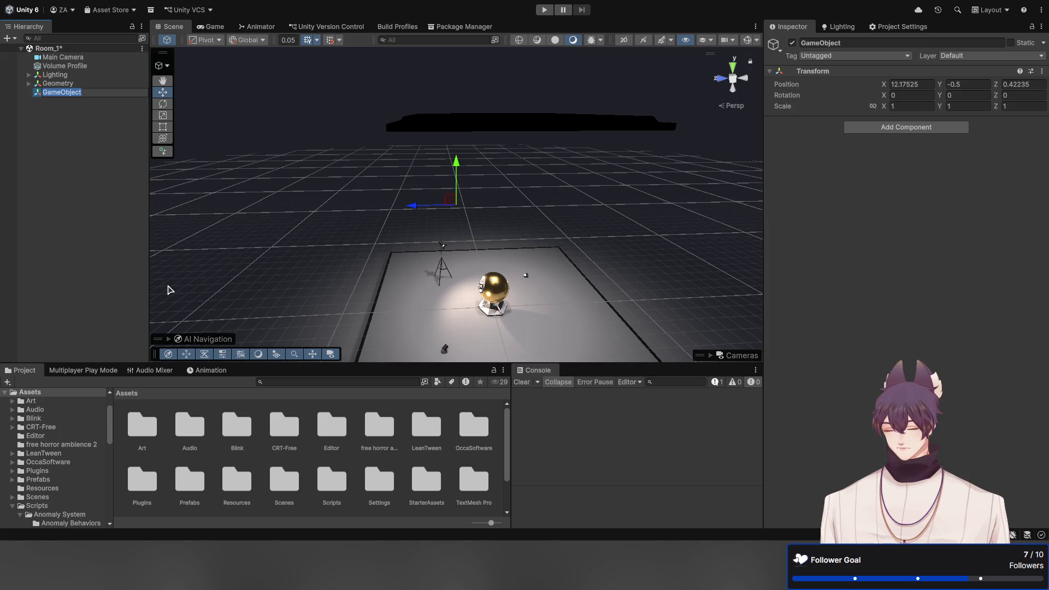
text(Stuff)
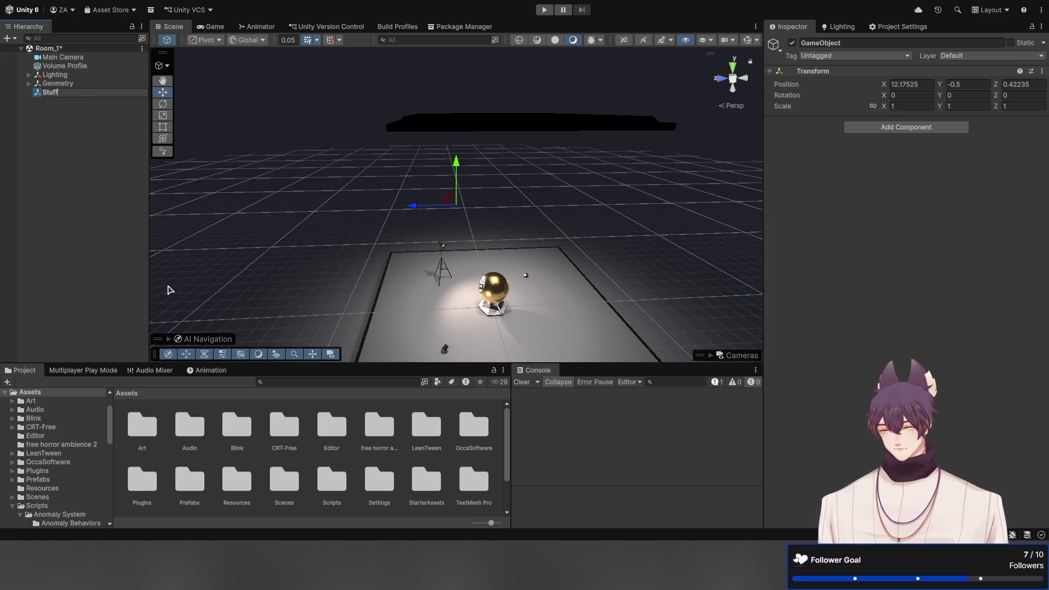
key(Return)
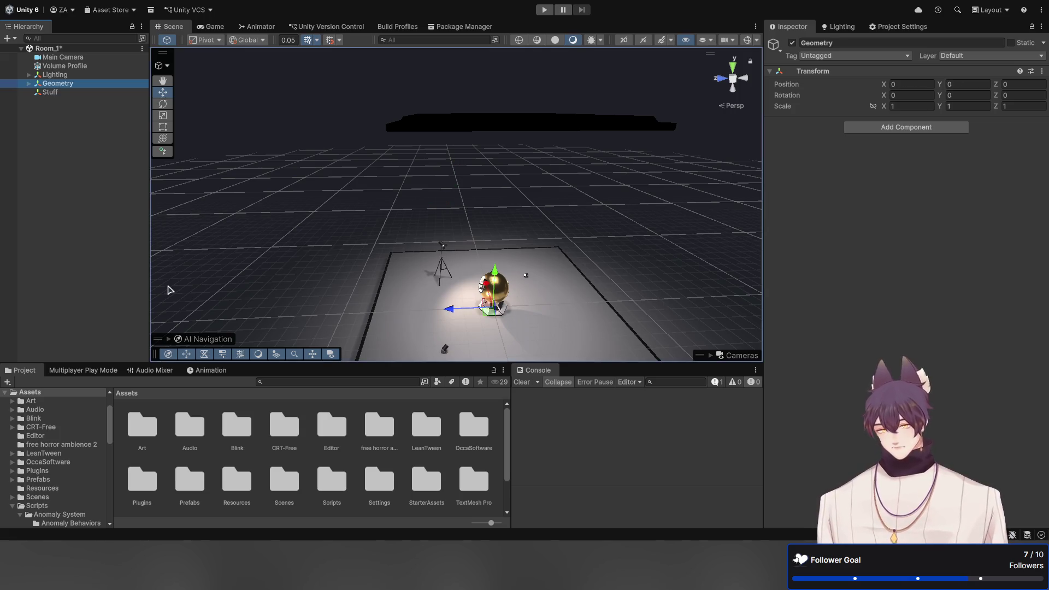
click(70, 75)
shift+click(70, 57)
ctrl+click(71, 83)
drag(69, 85, 54, 92)
click(56, 57)
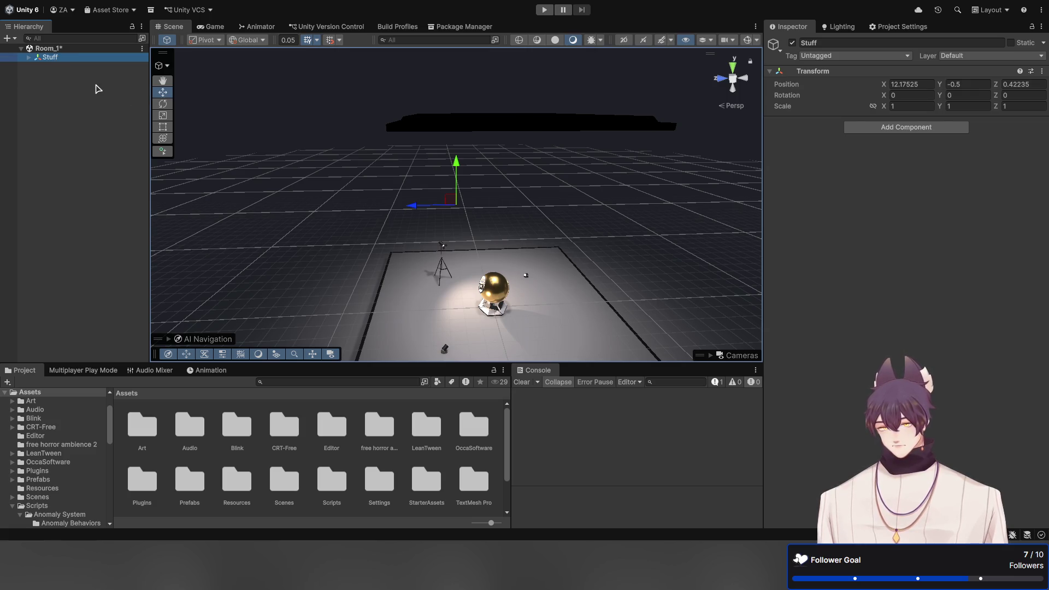
key(ctrl+z)
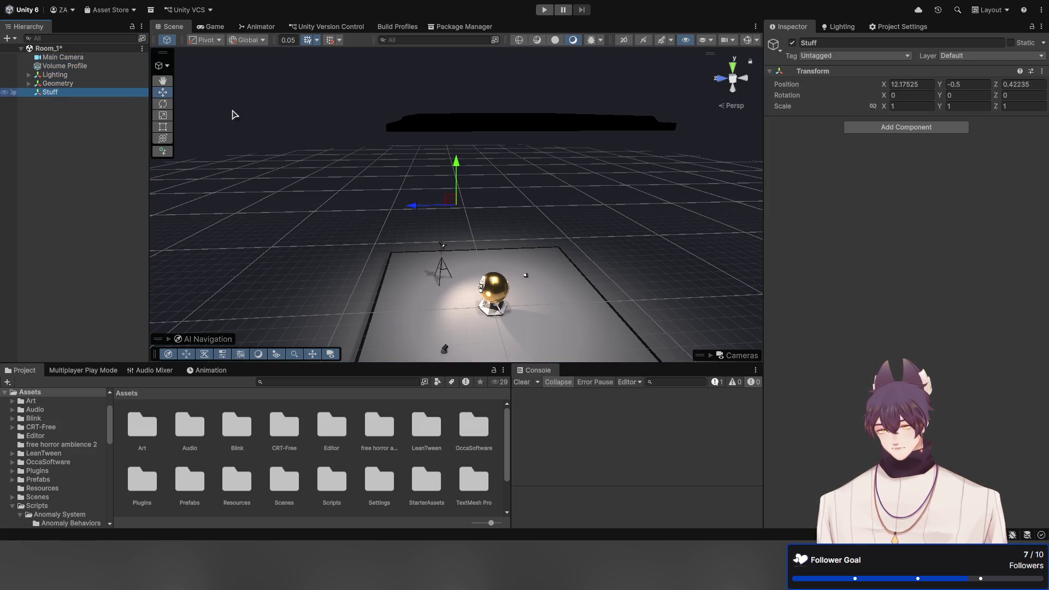
Reset Stuff's Transform to the origin and parent Main Camera, Volume Profile, Lighting, Geometry under it
right_click(891, 87)
click(888, 93)
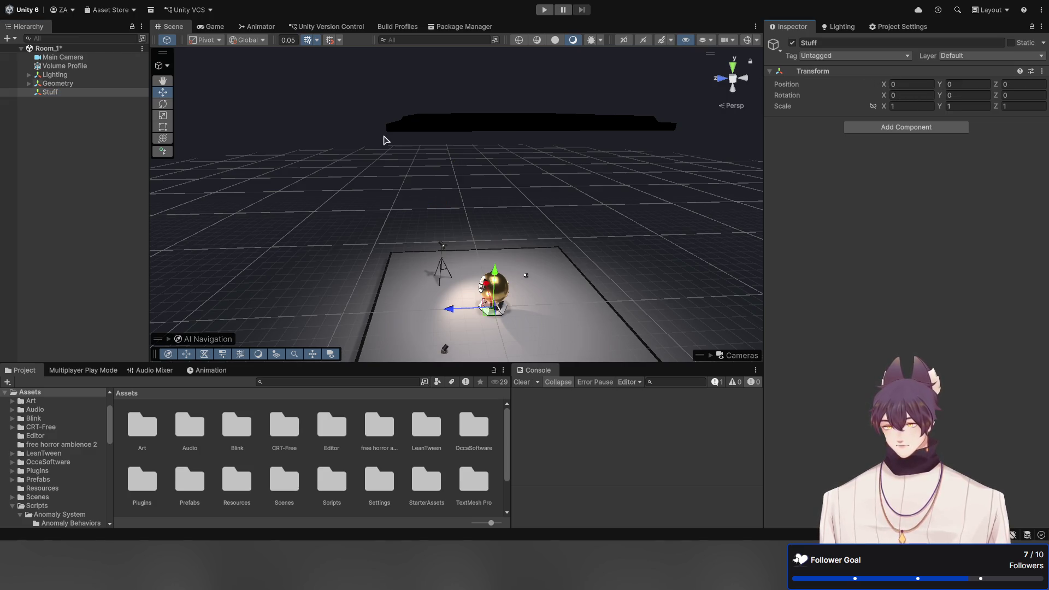
click(61, 57)
shift+click(55, 85)
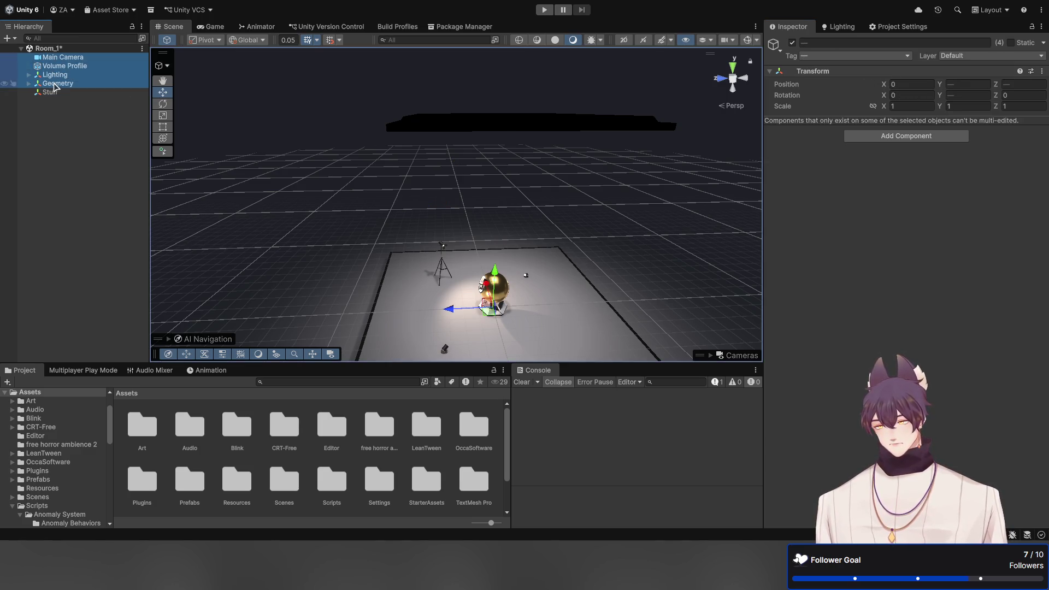
drag(55, 87, 55, 96)
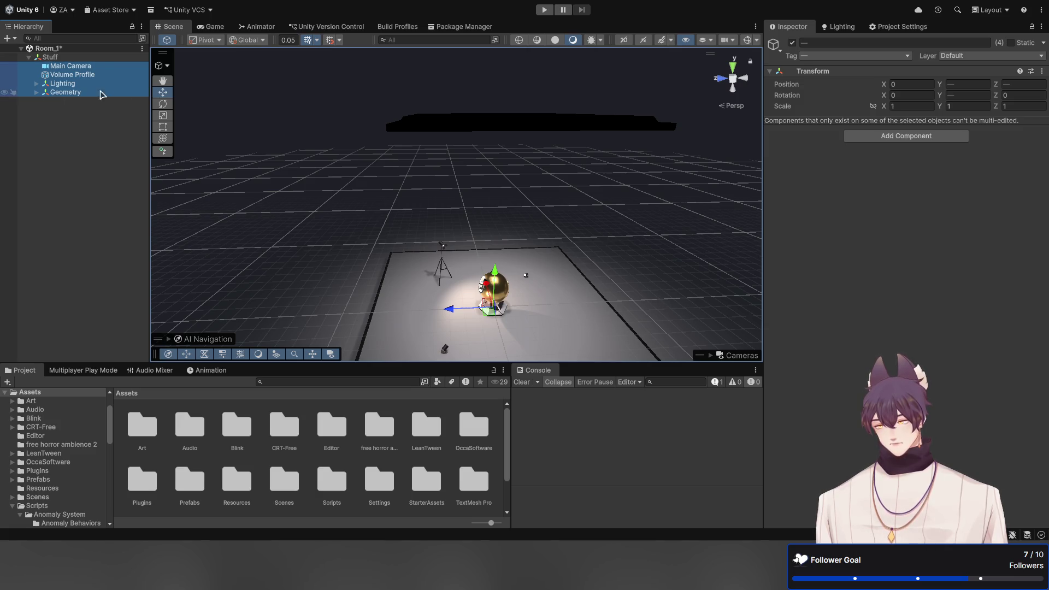
click(75, 58)
mouse_move(941, 86)
mouse_down()
mouse_move(961, 86)
mouse_move(909, 91)
mouse_move(918, 94)
mouse_up()
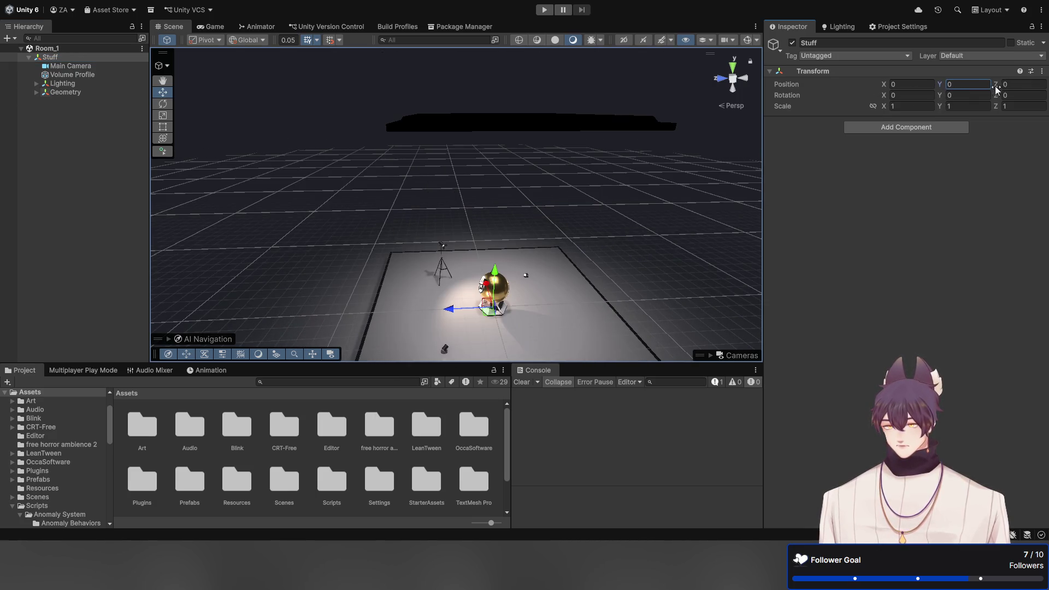
Set Stuff's Position Z to 1000 and save Room_1
drag(995, 90, 1028, 86)
text(1000)
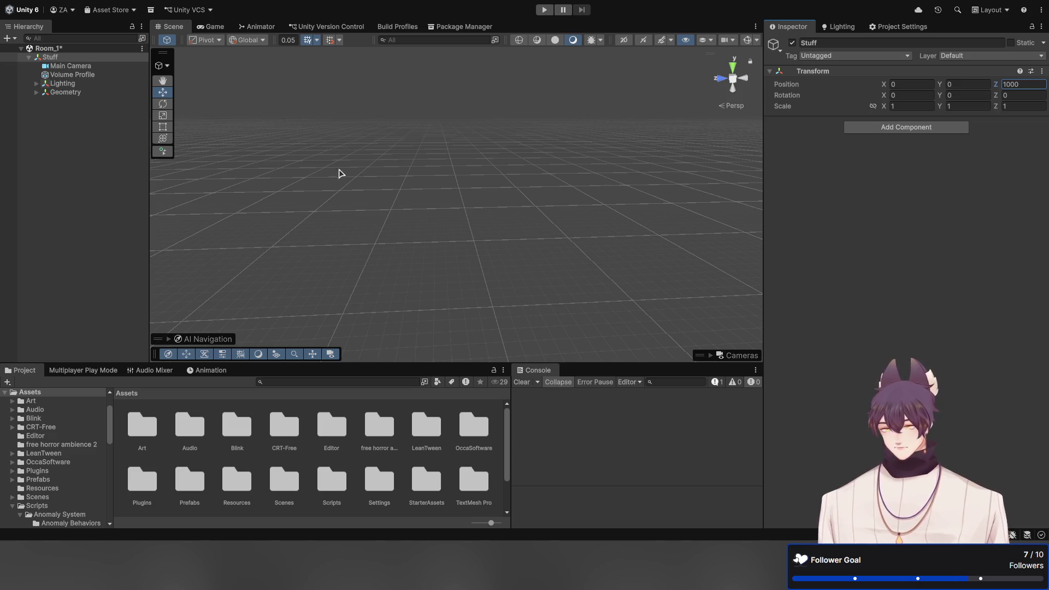
key(ctrl+s)
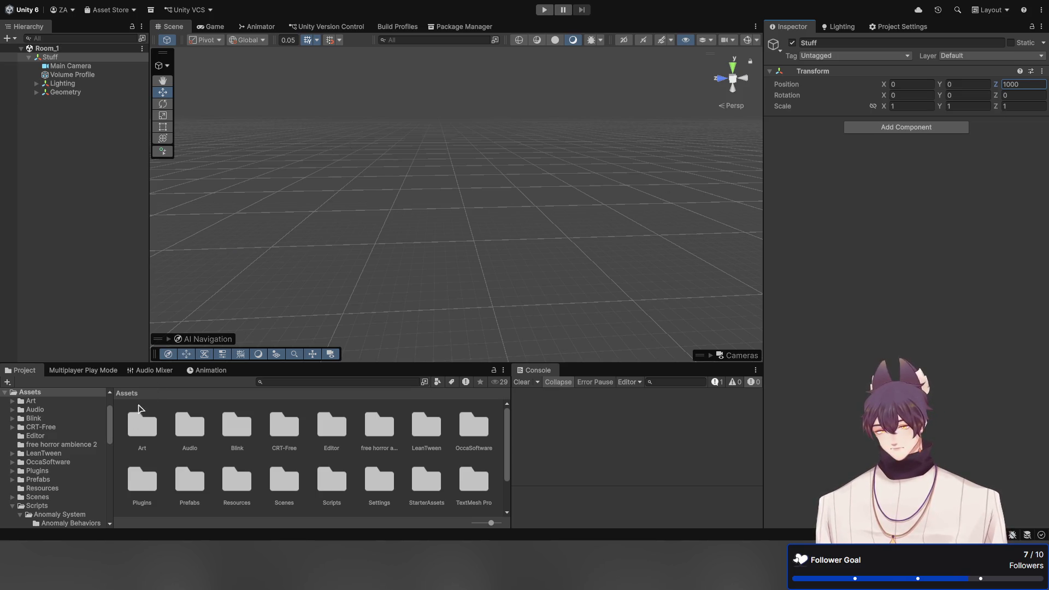
Open the Scenes folder and load Room_0 additively into the Hierarchy
double_click(294, 485)
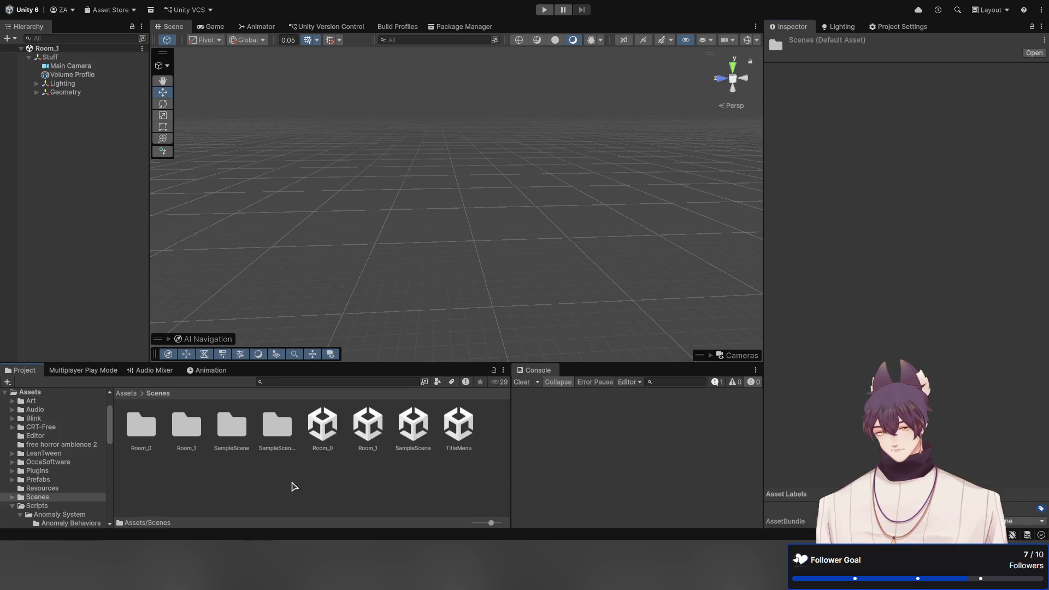
click(372, 435)
mouse_move(328, 431)
mouse_down()
mouse_move(334, 437)
mouse_move(232, 431)
mouse_move(106, 293)
mouse_up()
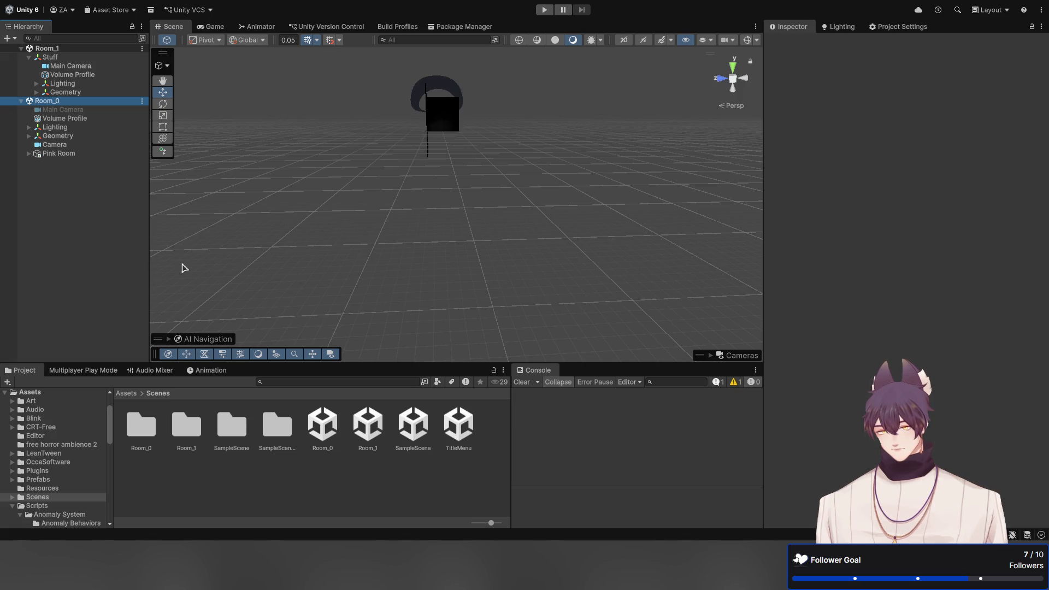
mouse_move(480, 210)
mouse_down()
mouse_move(335, 204)
mouse_move(253, 215)
mouse_move(372, 204)
mouse_up()
mouse_move(515, 253)
mouse_down()
mouse_move(499, 227)
mouse_move(482, 239)
mouse_move(506, 253)
mouse_move(370, 272)
mouse_move(354, 324)
mouse_up()
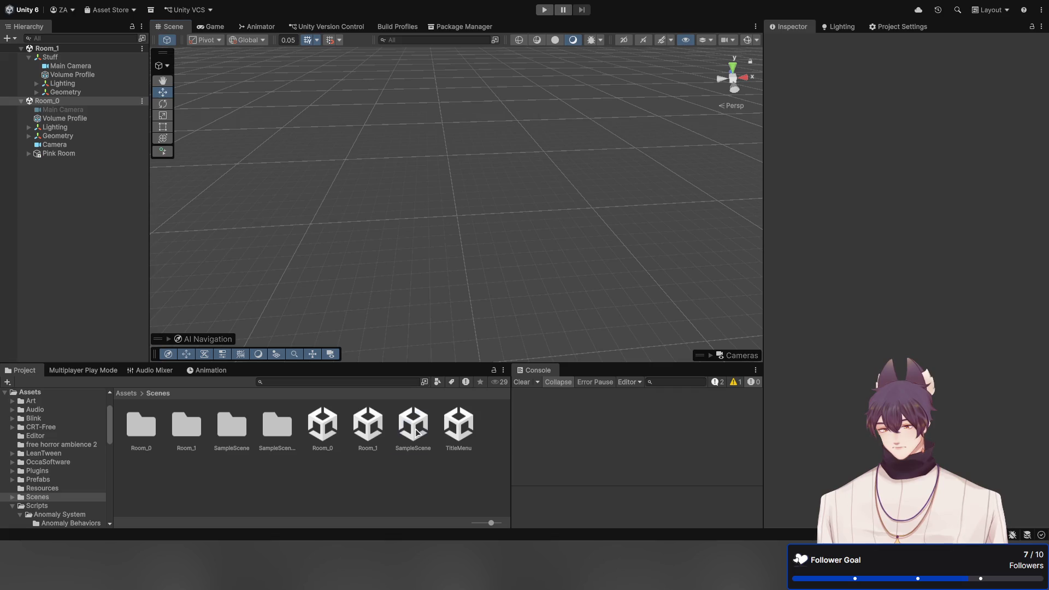
Load SampleScene additively, then expand its Rooms group and select Red Room
click(415, 434)
drag(122, 257, 121, 257)
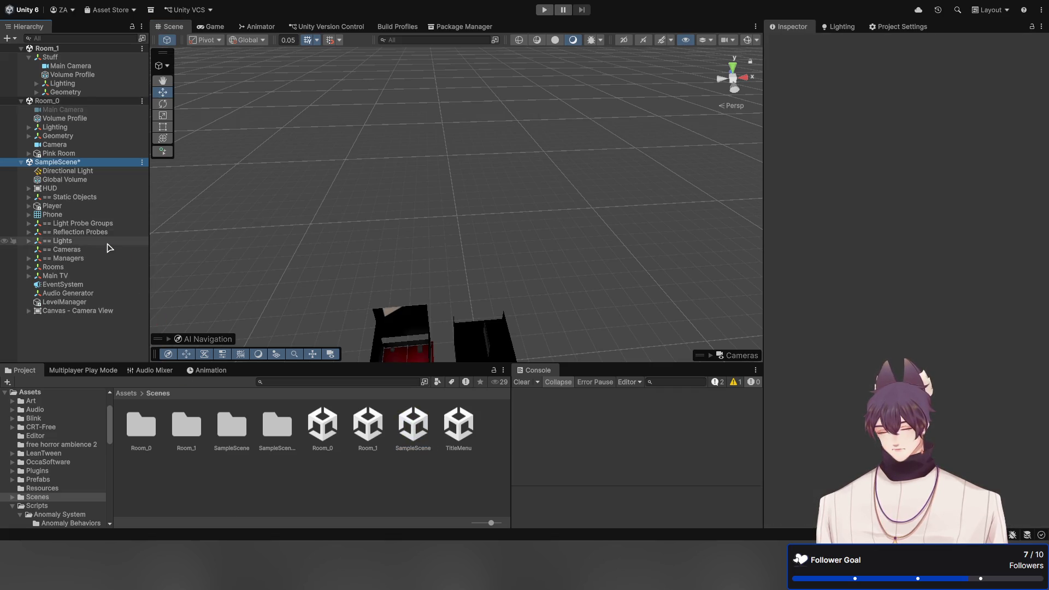
drag(408, 175, 456, 224)
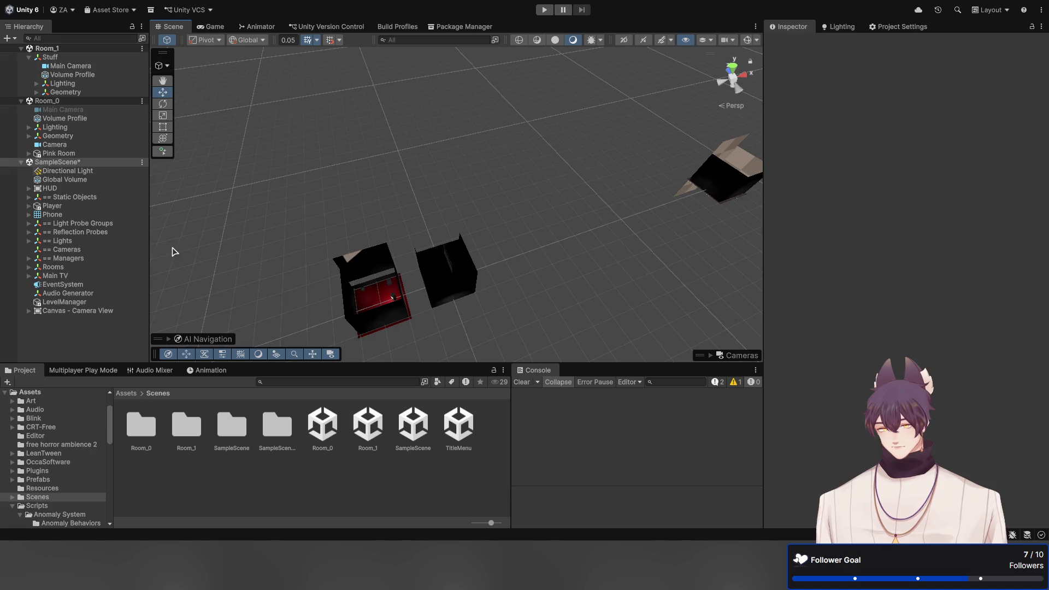
click(28, 267)
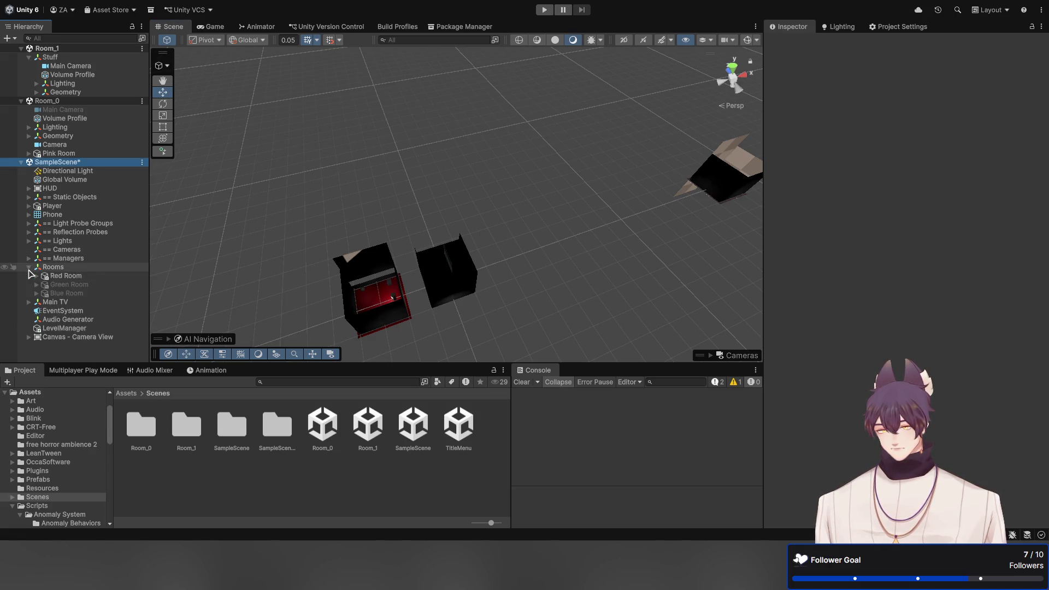
click(65, 276)
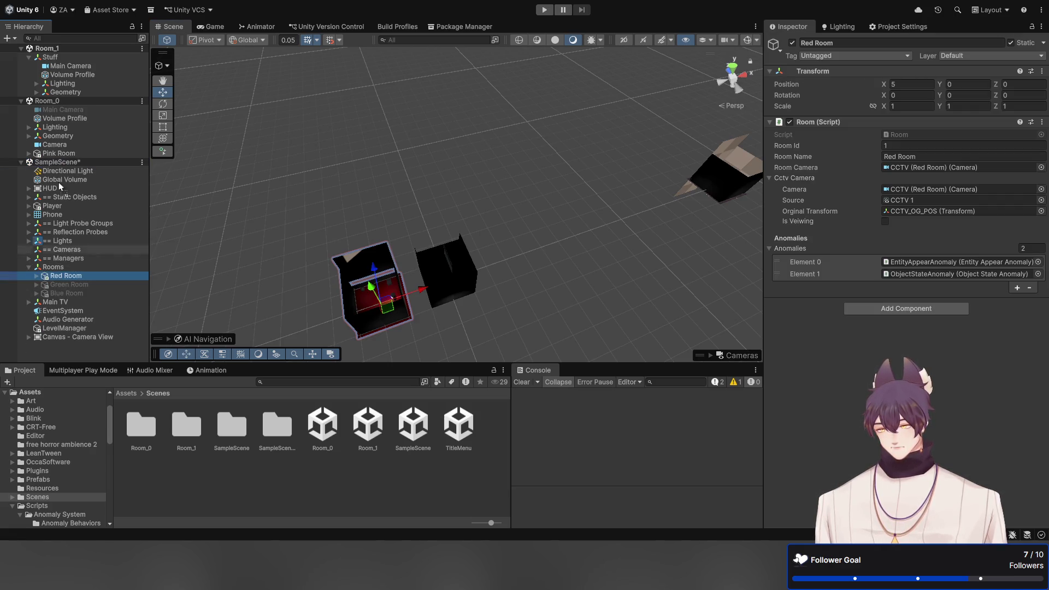
Move Red Room into Room_1, save, and place Stuff at the top of Room_1
drag(60, 187, 28, 55)
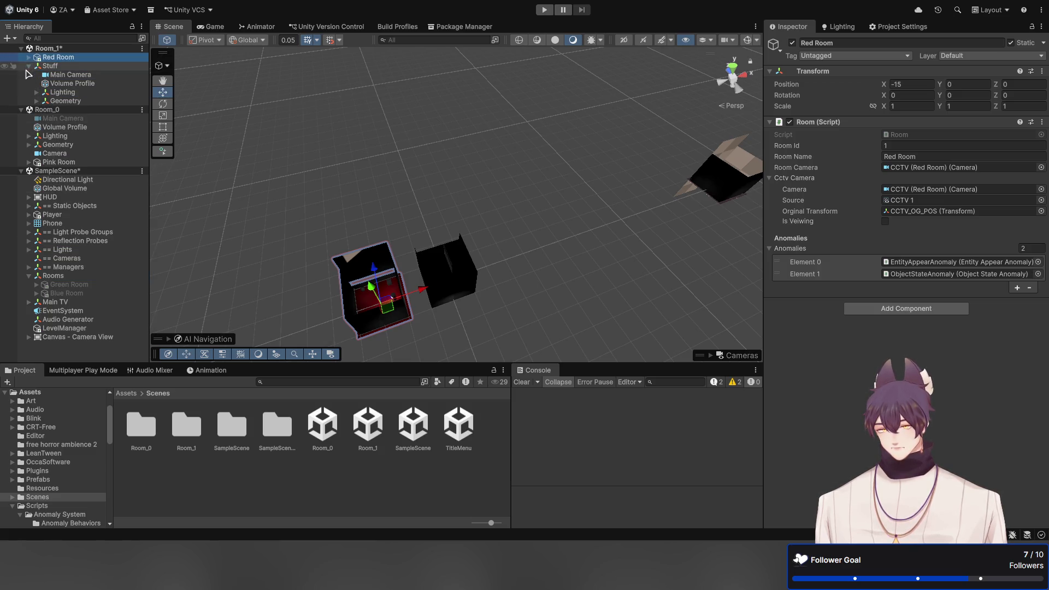
click(28, 67)
key(ctrl+s)
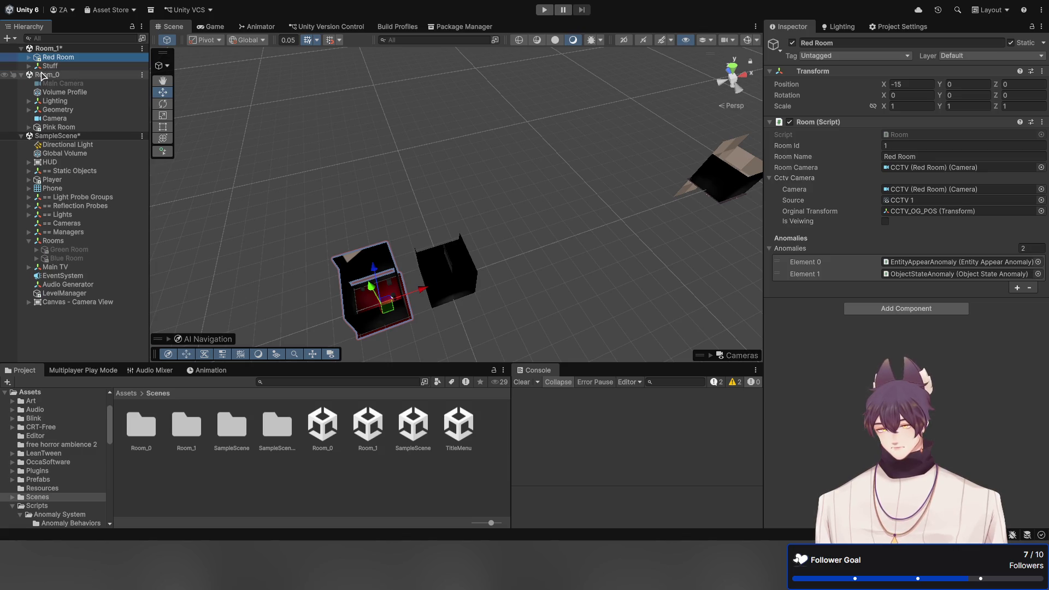
drag(33, 68, 22, 55)
click(24, 67)
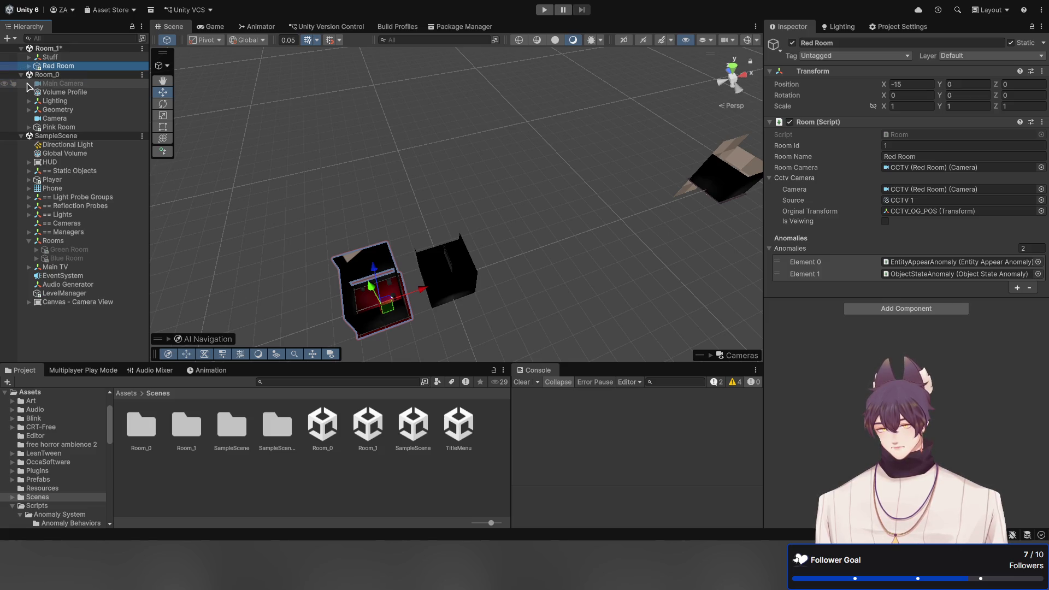
click(82, 87)
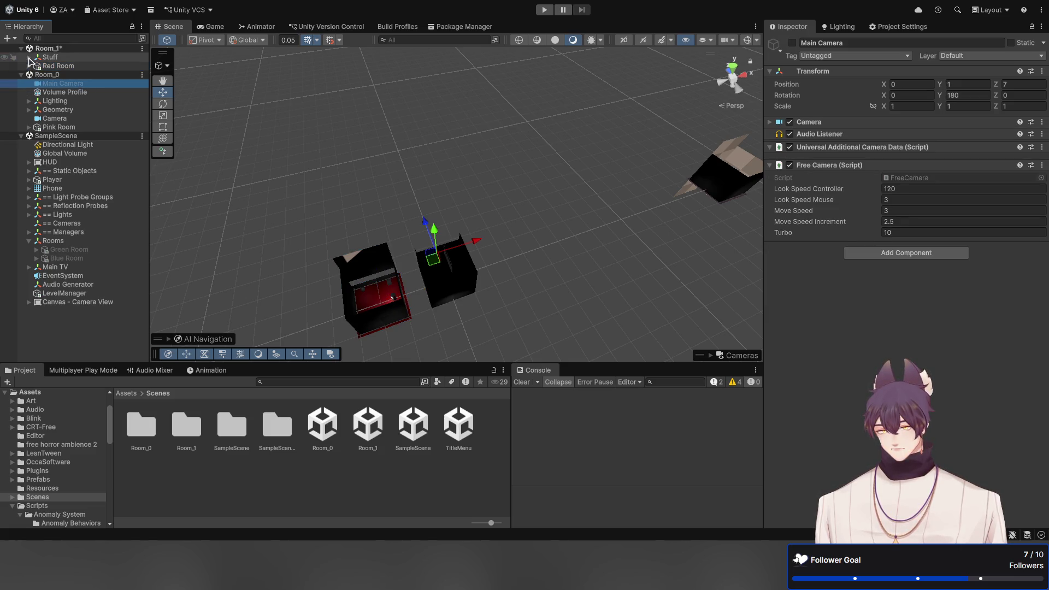
click(29, 58)
click(29, 58)
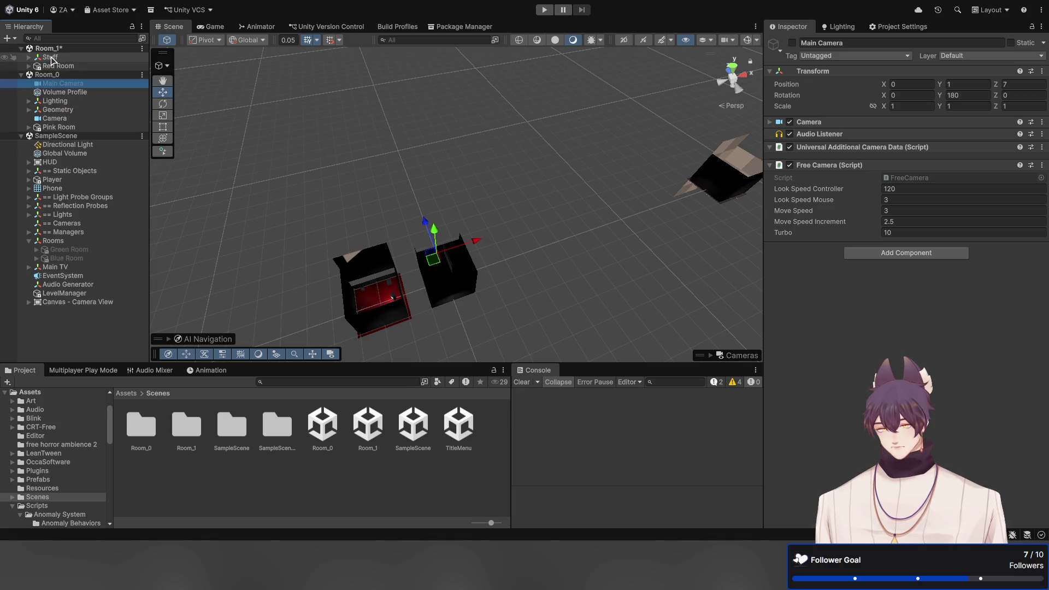
Disable Room_1's Stuff object and set its Position Z to 0
click(50, 57)
click(792, 43)
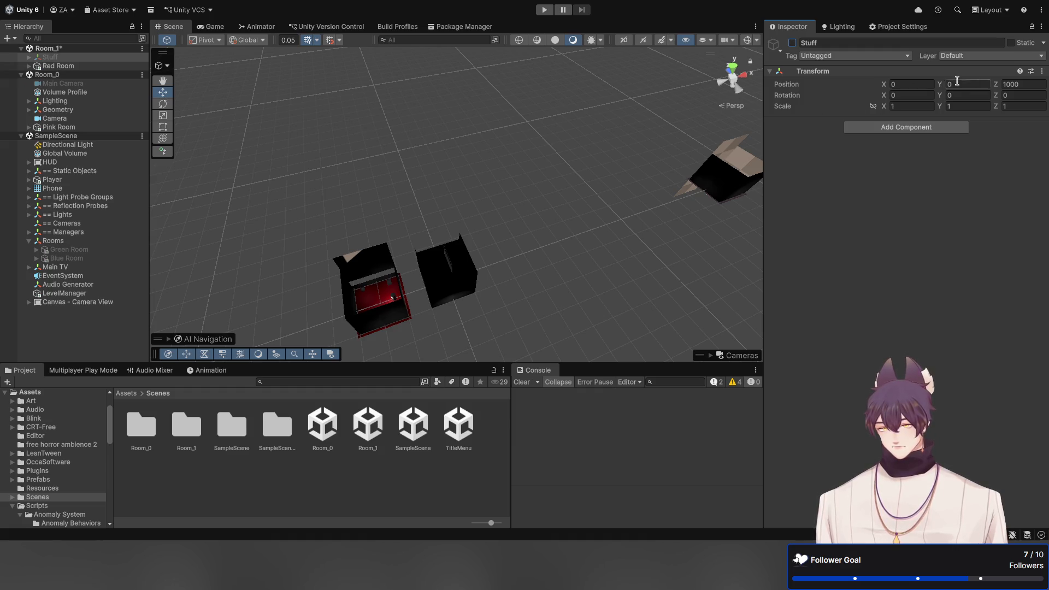
click(1033, 83)
text(0)
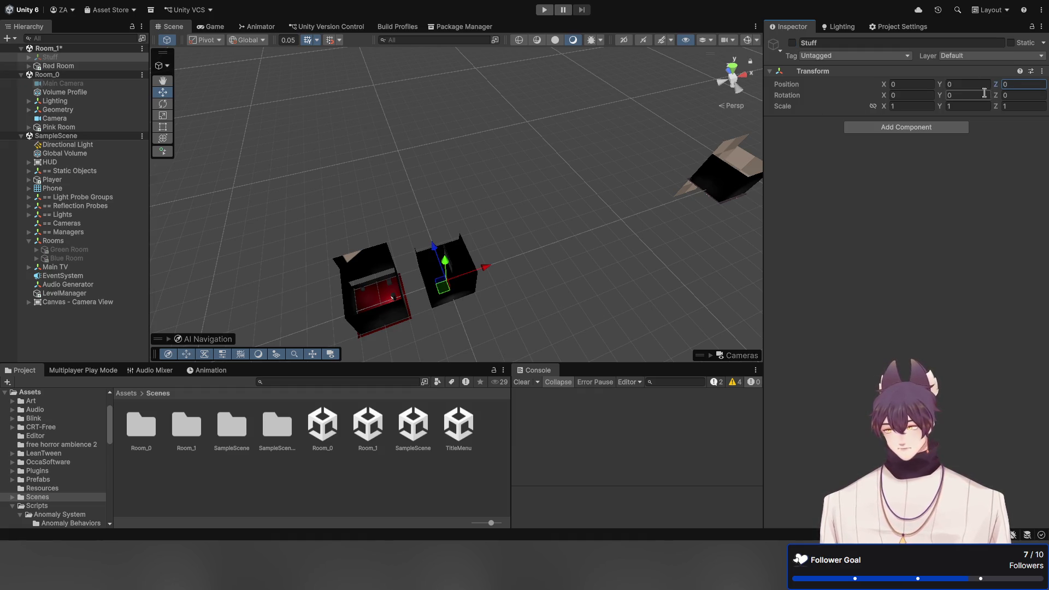
click(98, 83)
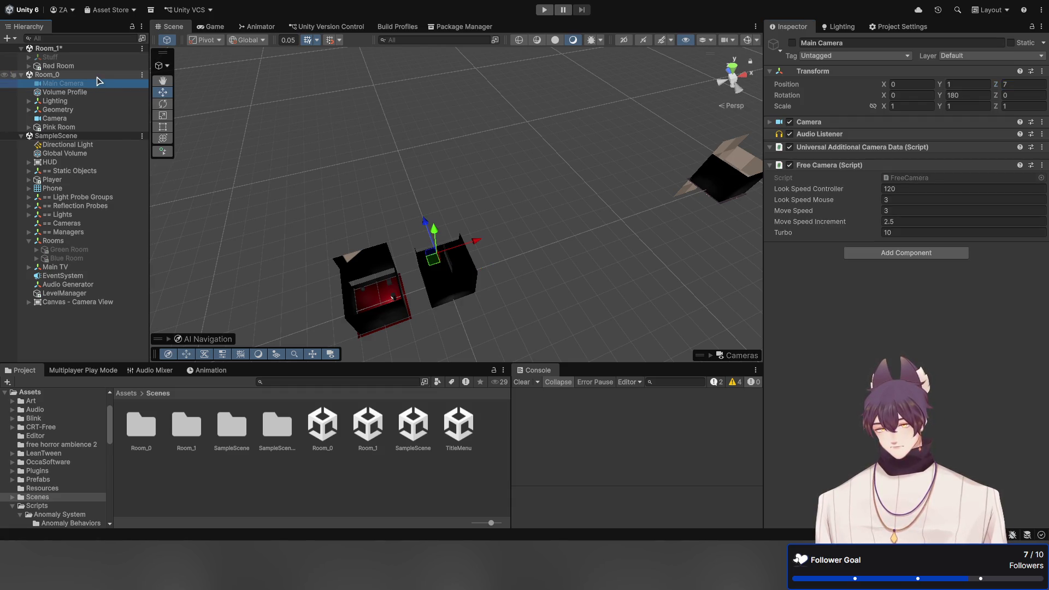
click(97, 77)
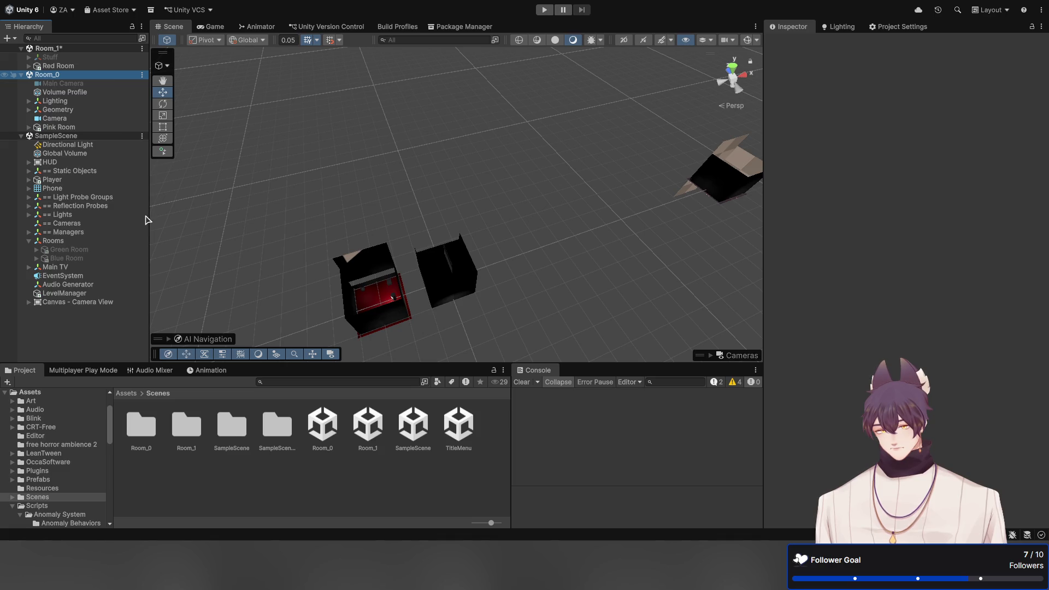
Create an empty object named Stuff and move it to the top of Room_0
key(ctrl+shift+n)
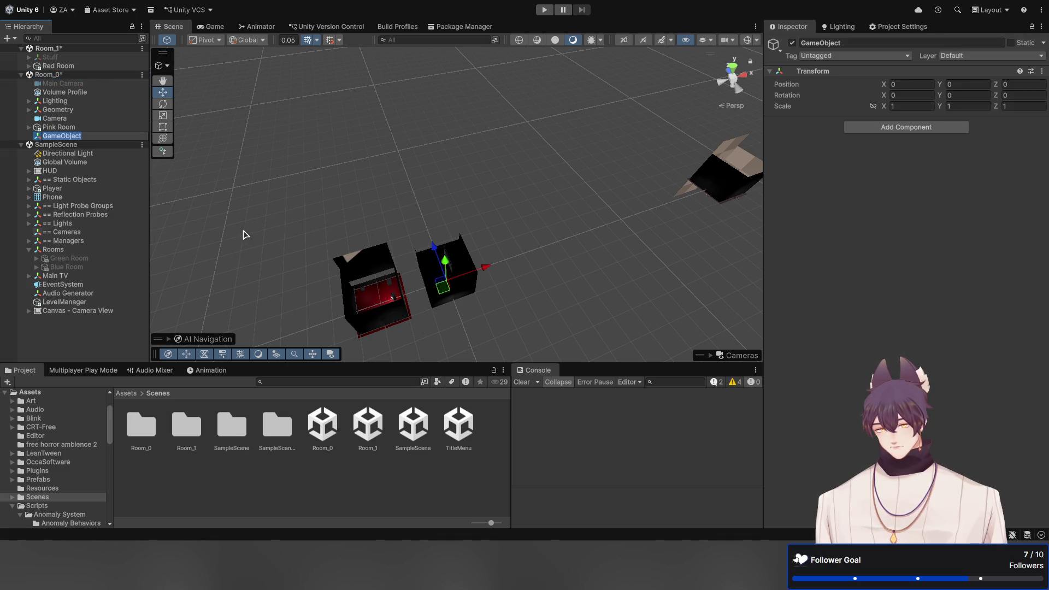
text(Stuff)
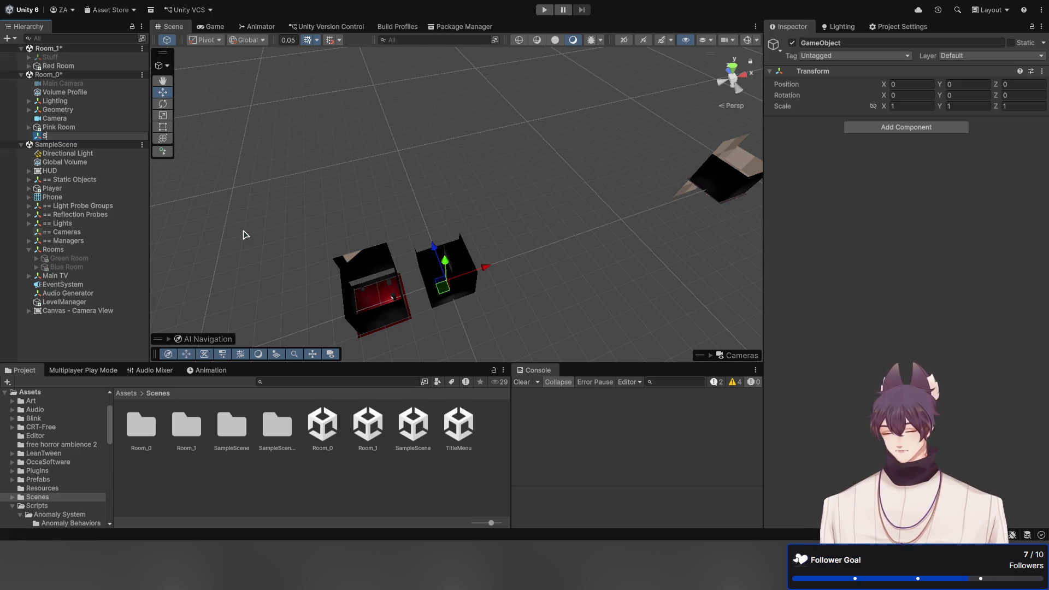
key(Return)
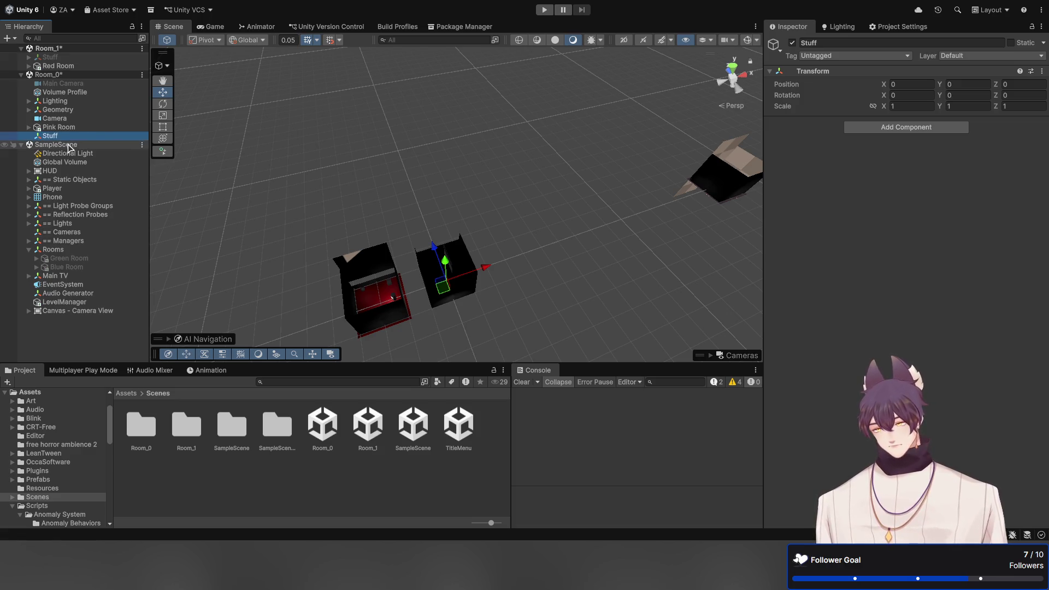
drag(65, 140, 30, 85)
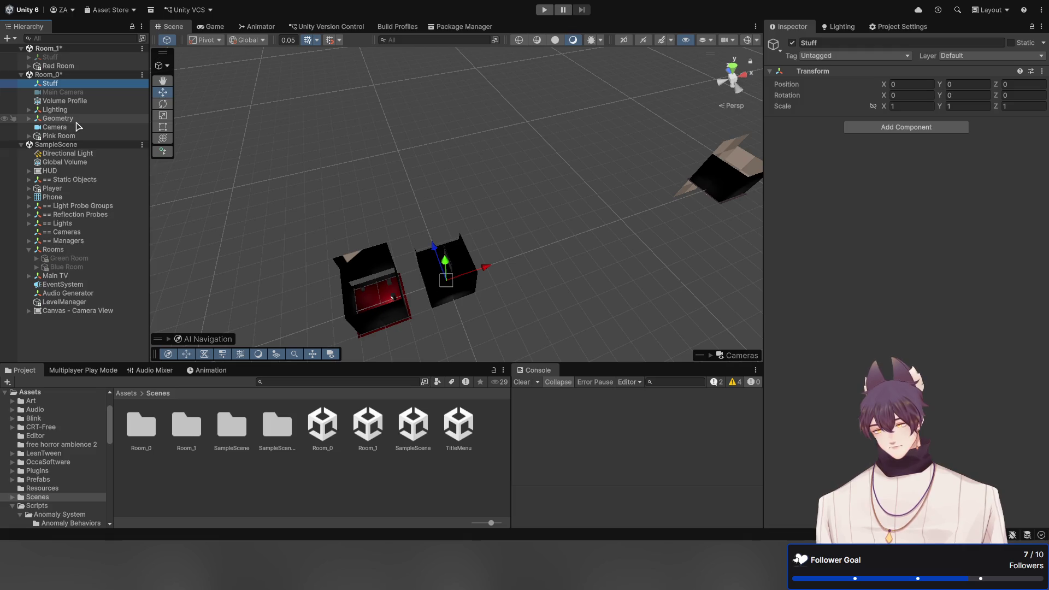
Select Room_0's five objects together, from Main Camera down through Camera
shift+click(71, 118)
click(66, 94)
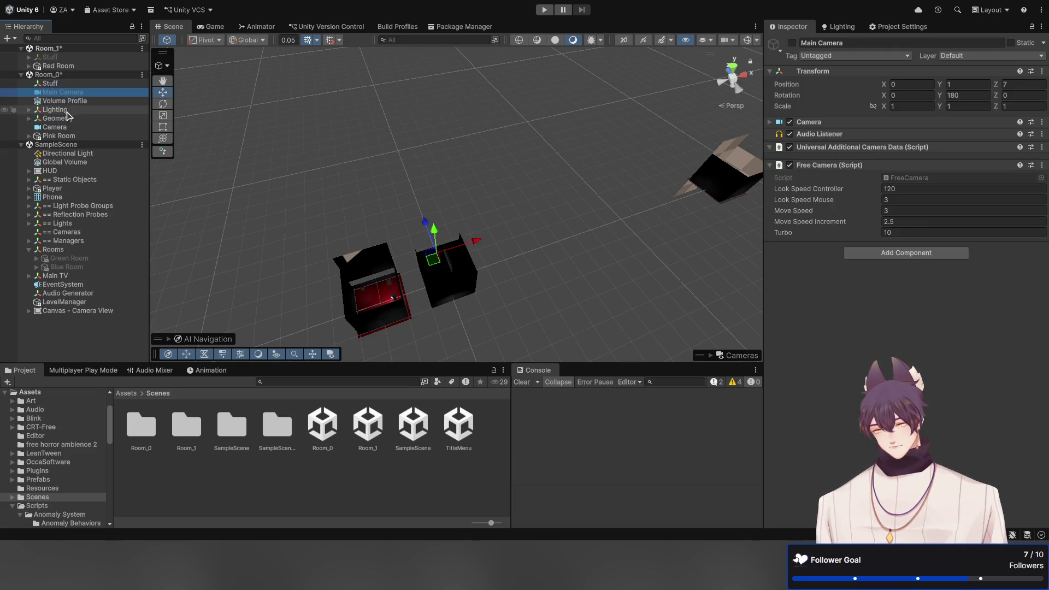
key(shift+Down)
key(shift+Down)
key(shift+Down)
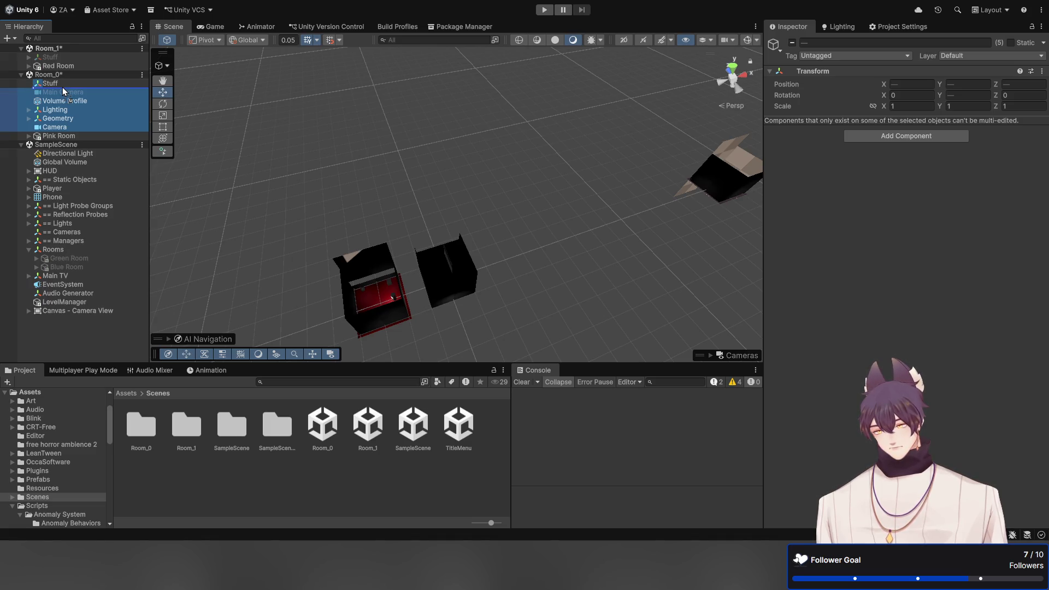
click(63, 87)
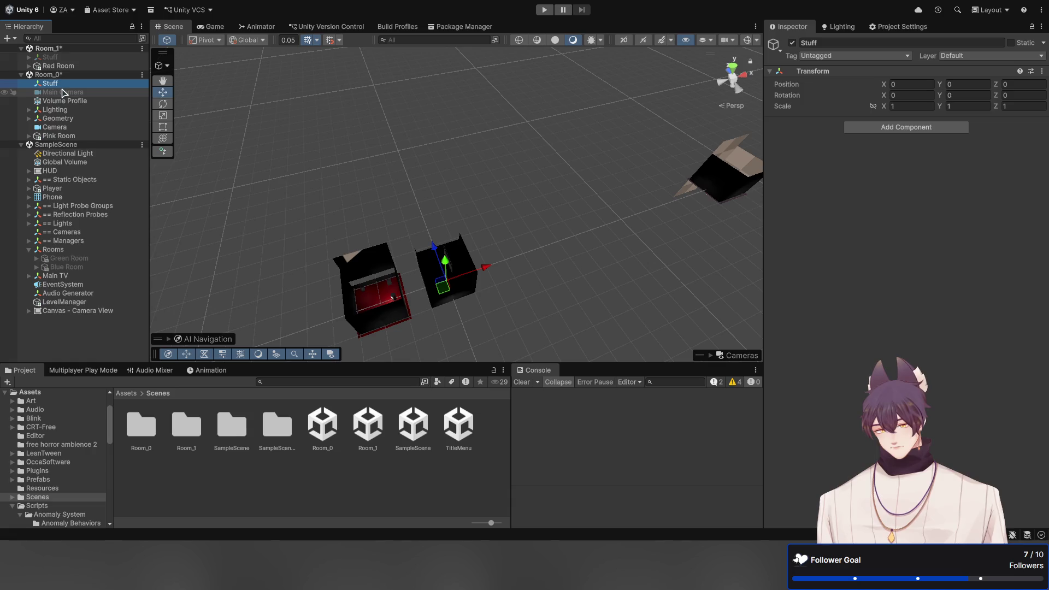
click(62, 93)
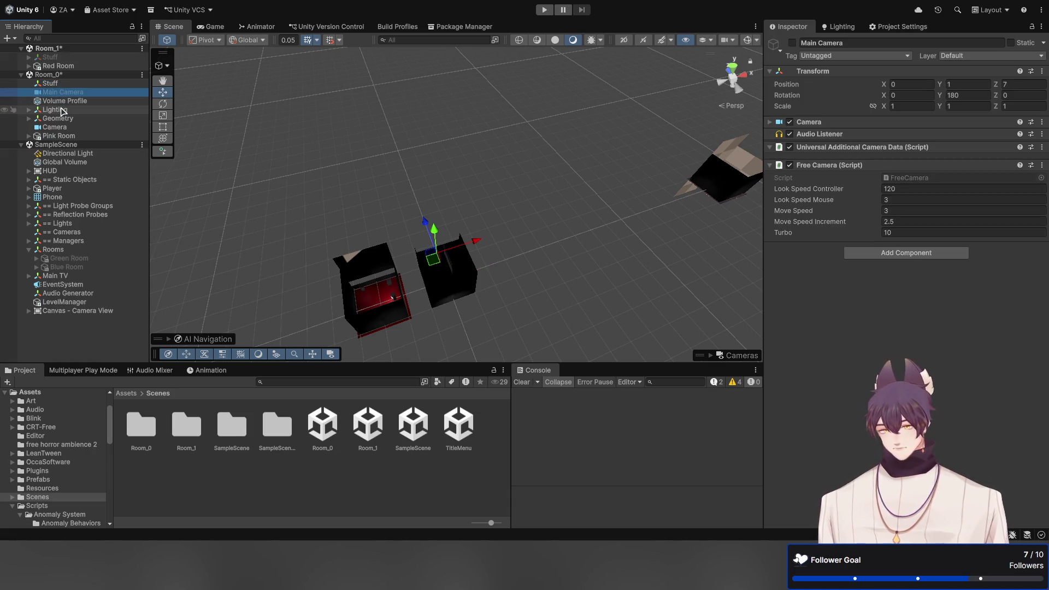
click(61, 110)
click(61, 118)
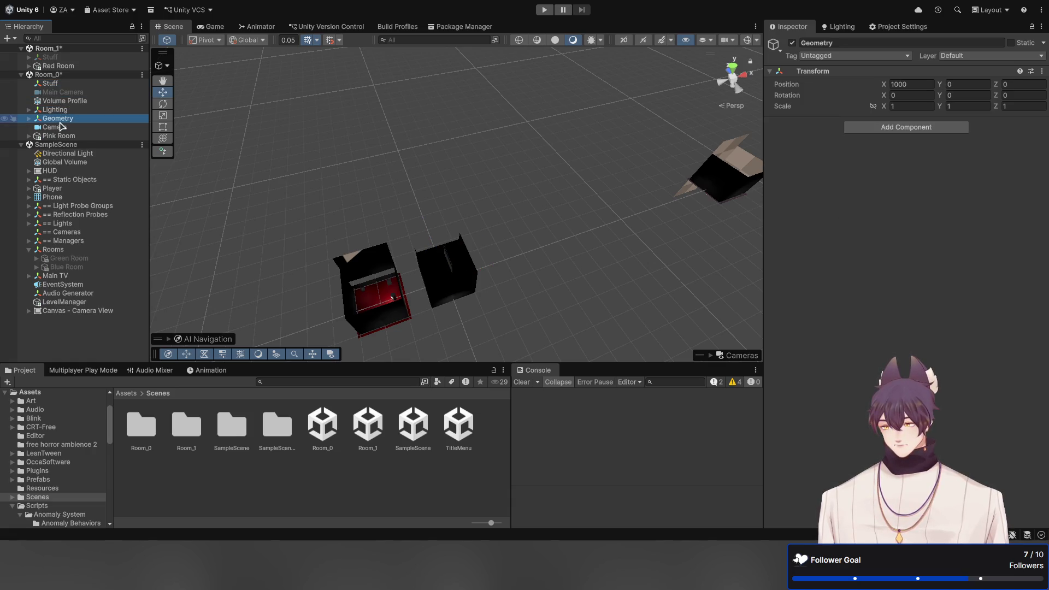
click(61, 126)
key(Up)
key(Up)
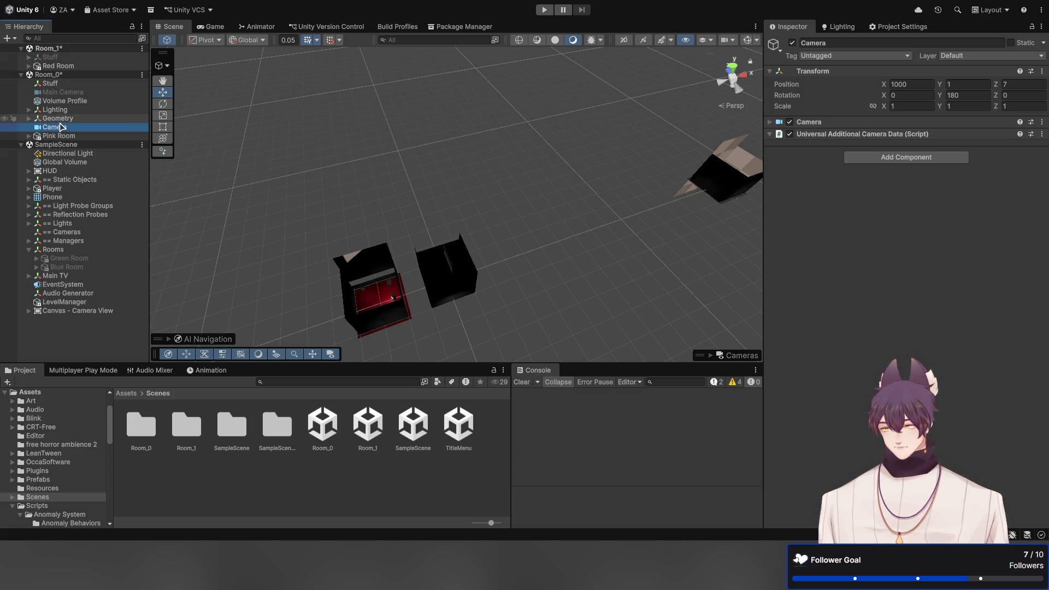
key(Up)
key(Up)
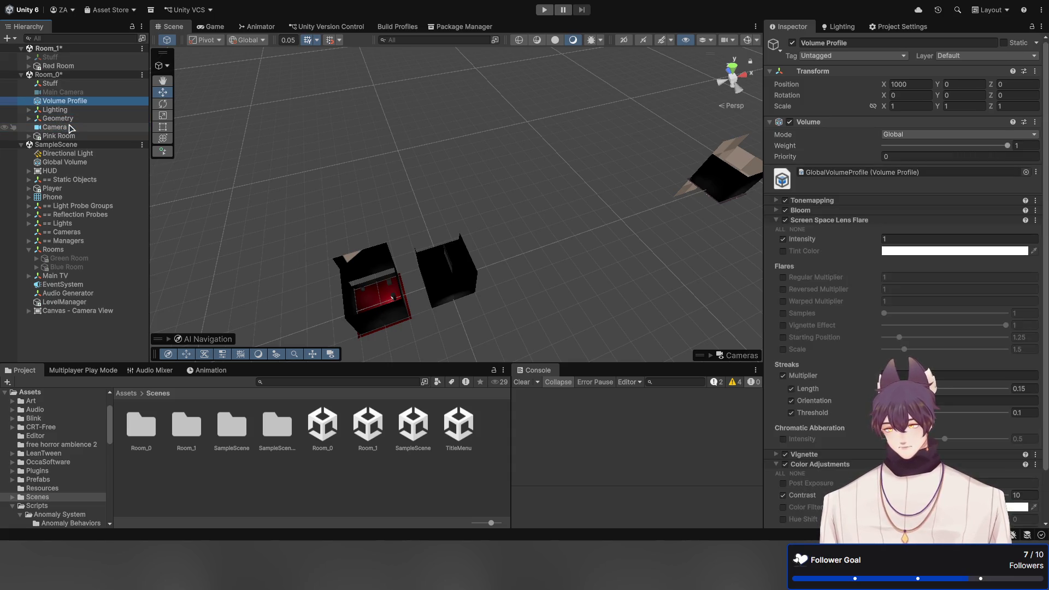
key(Down)
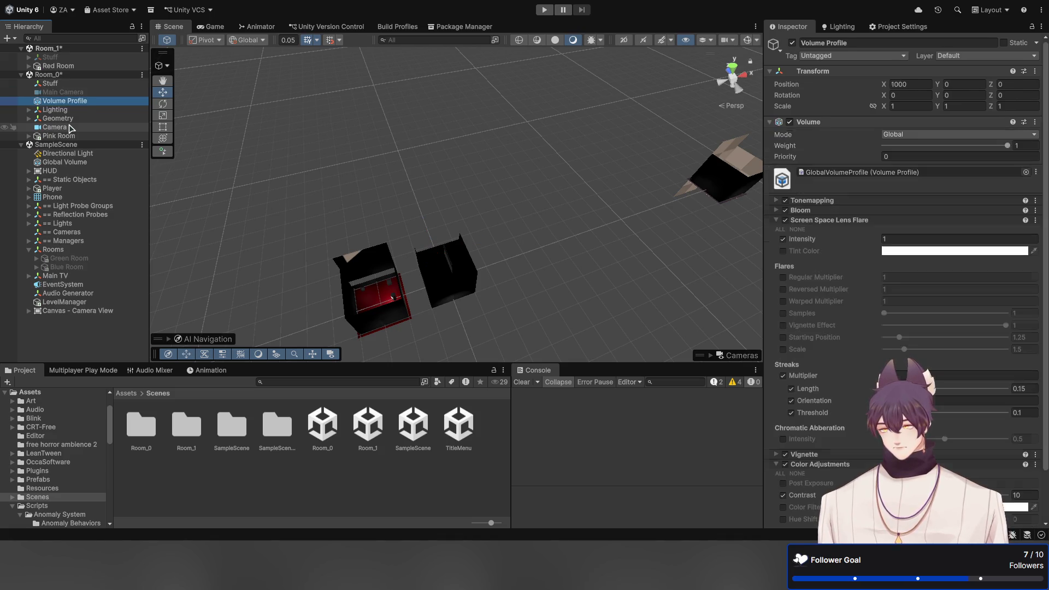
key(Up)
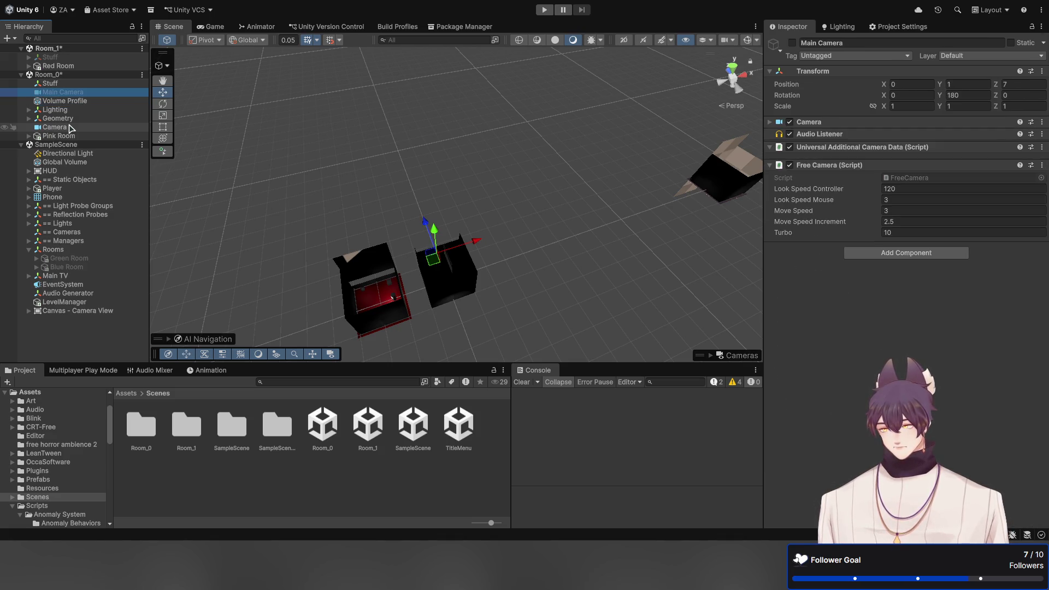
key(shift+Down)
key(shift+Down)
key(shift+Down)
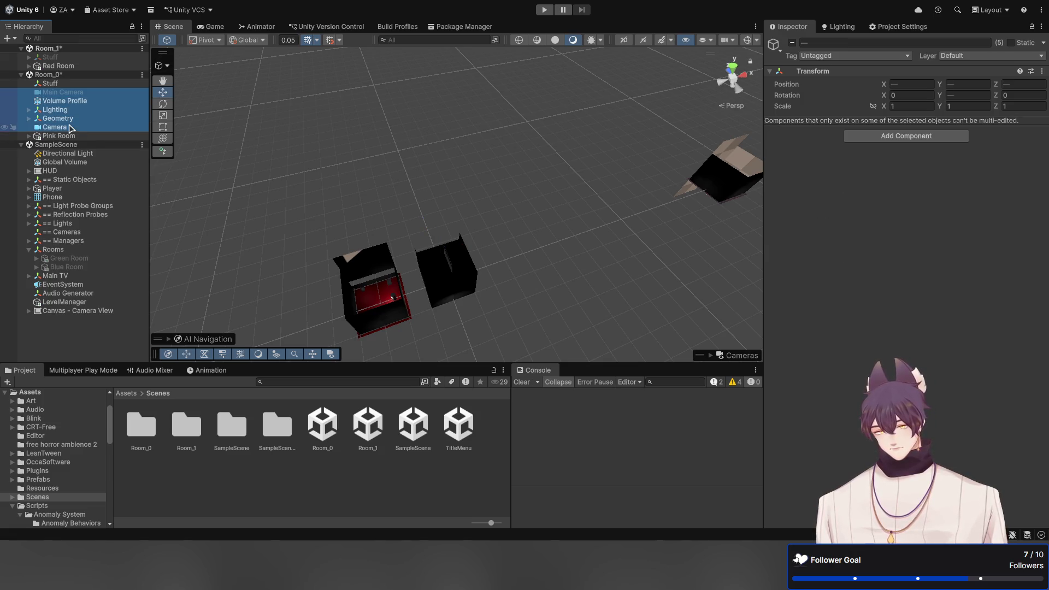
Parent the five objects under Stuff and set Volume Profile, Lighting and Geometry to X 0
drag(58, 87, 54, 83)
click(50, 84)
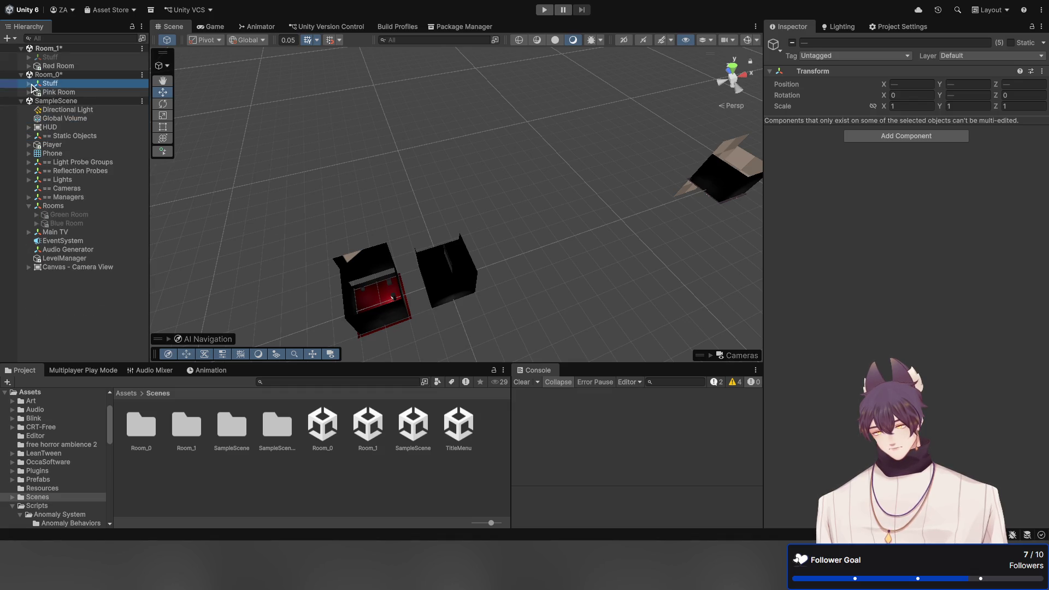
click(29, 83)
click(71, 100)
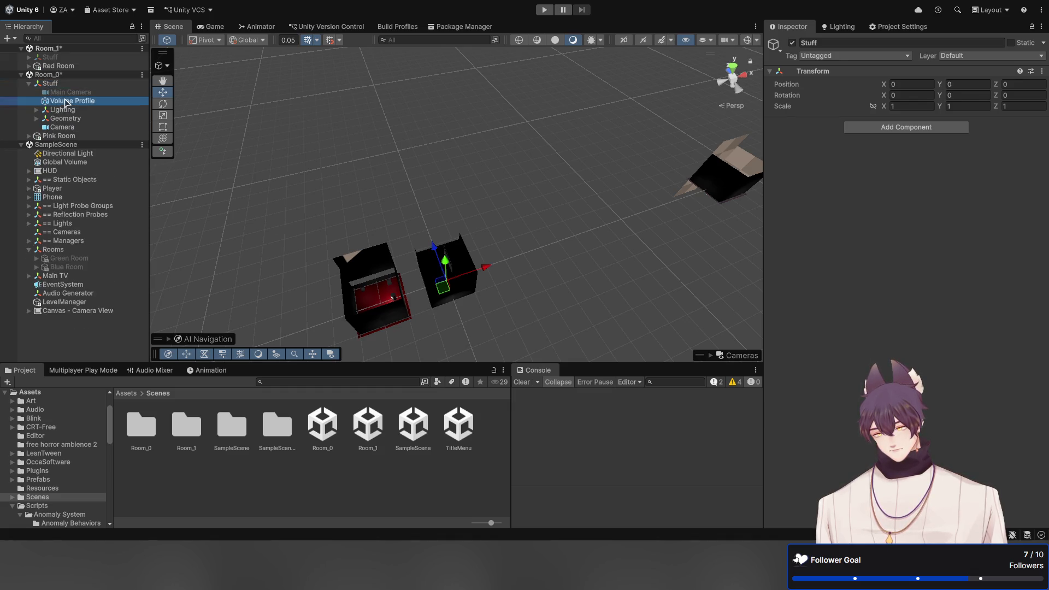
key(shift+Down)
key(shift+Down)
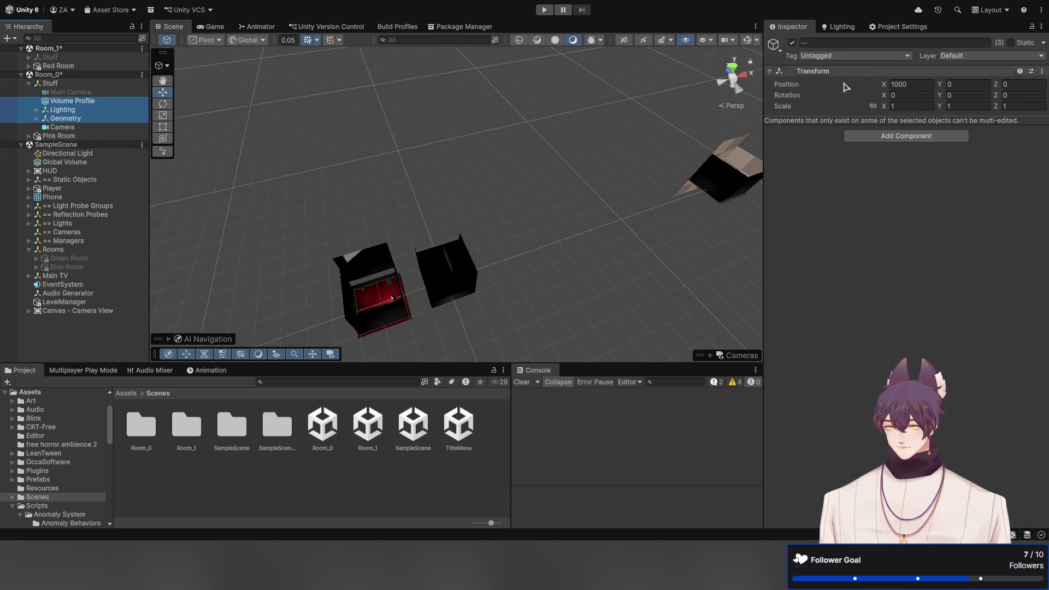
click(912, 83)
text(0)
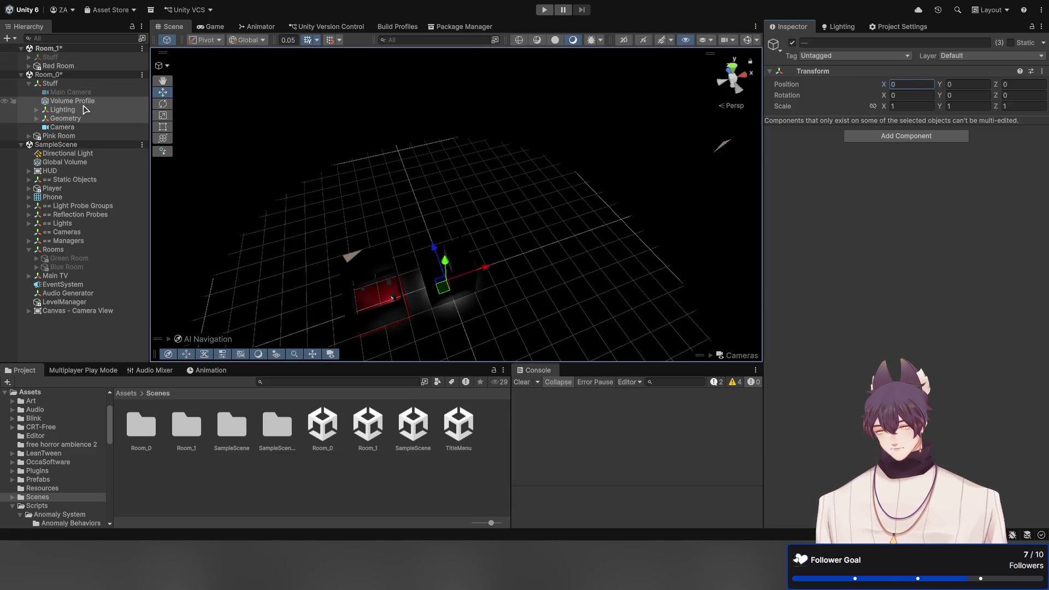
Disable Room_0's Stuff object and collapse it in the Hierarchy
click(55, 83)
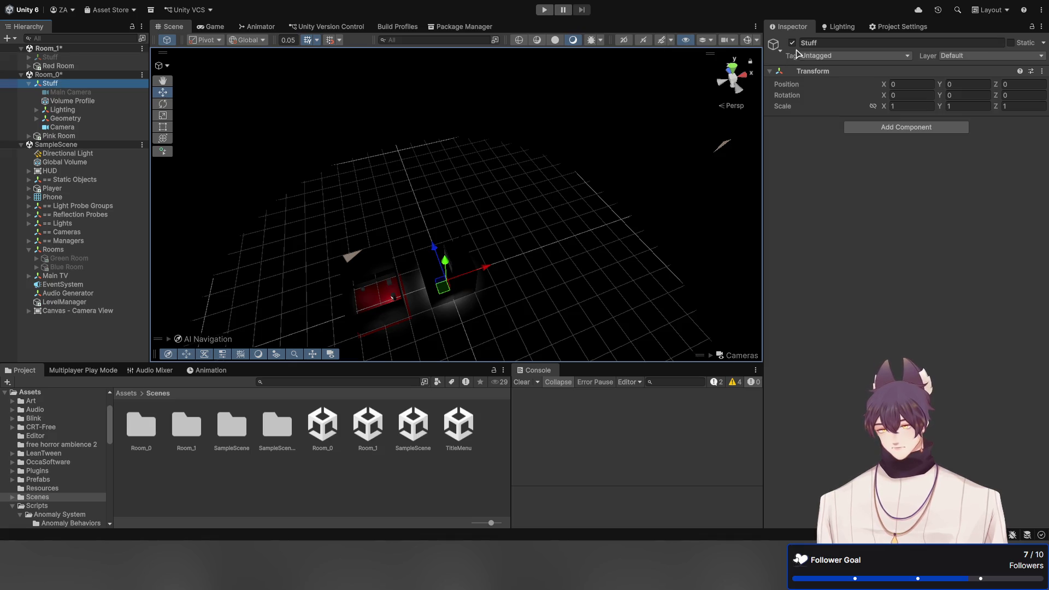
click(792, 43)
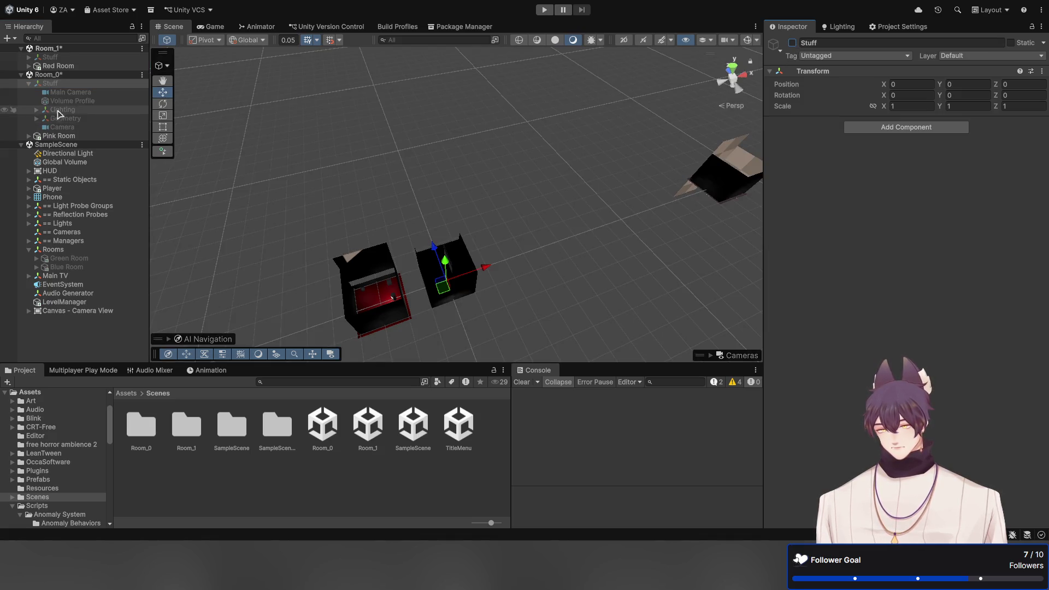
click(28, 83)
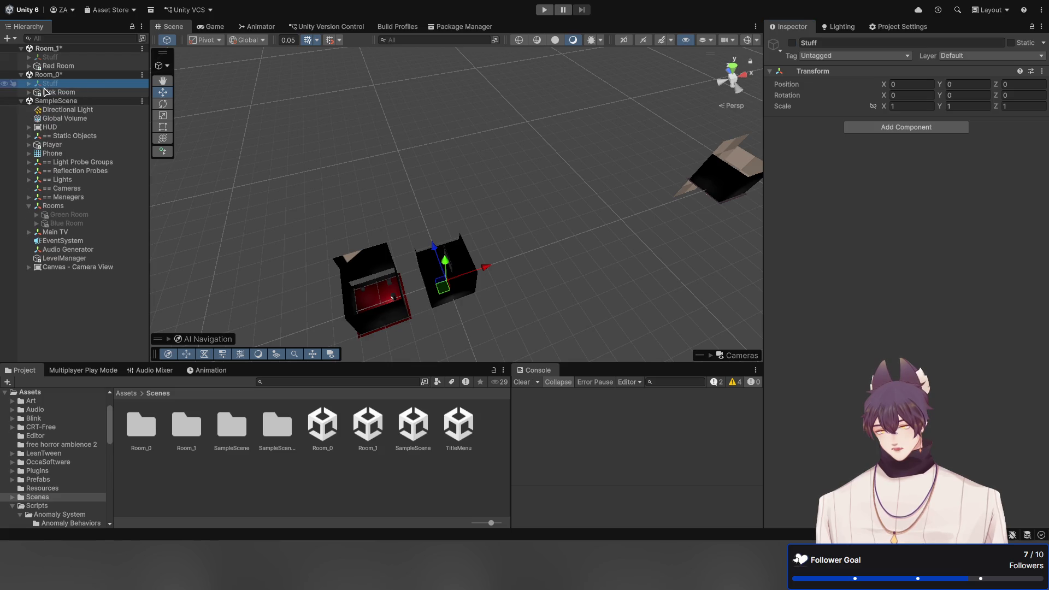
click(369, 125)
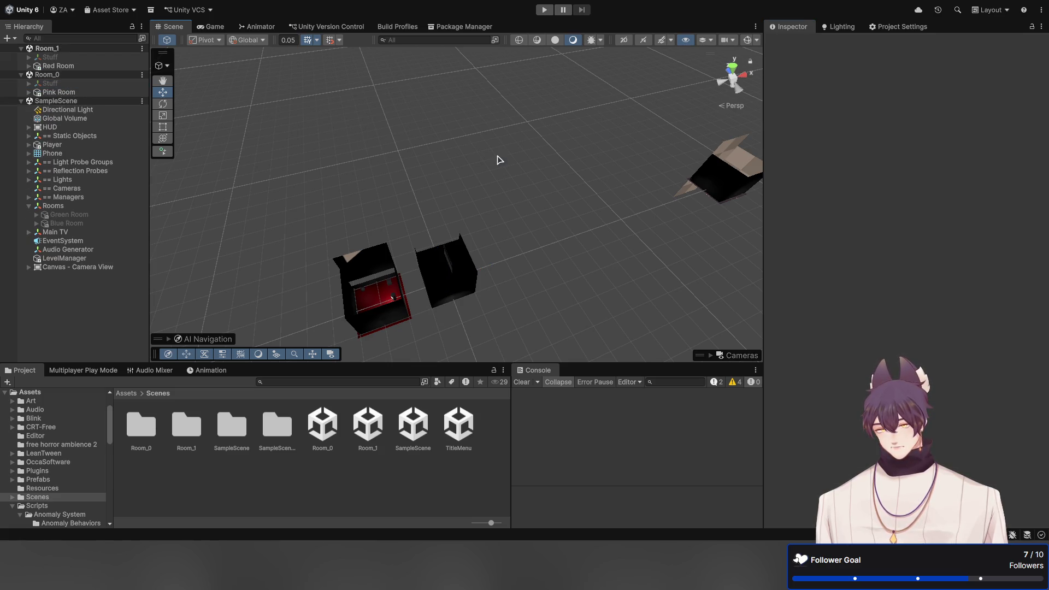
Slide Pink Room beside the other rooms, set its Position X to 15, and save Room_0
mouse_move(562, 157)
mouse_down()
mouse_move(405, 122)
mouse_move(558, 161)
mouse_up()
click(90, 92)
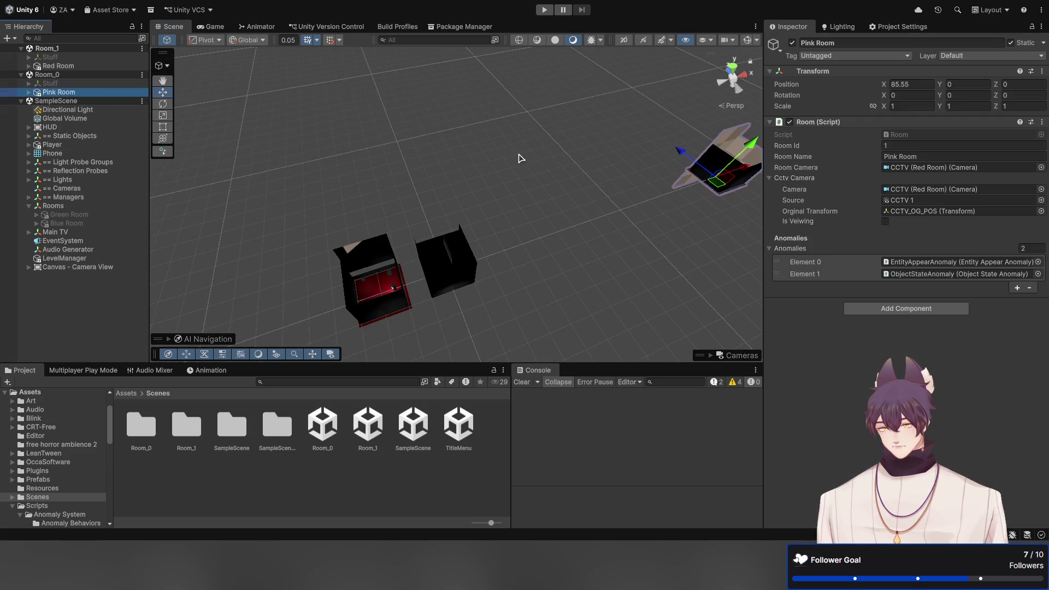
drag(750, 170, 543, 241)
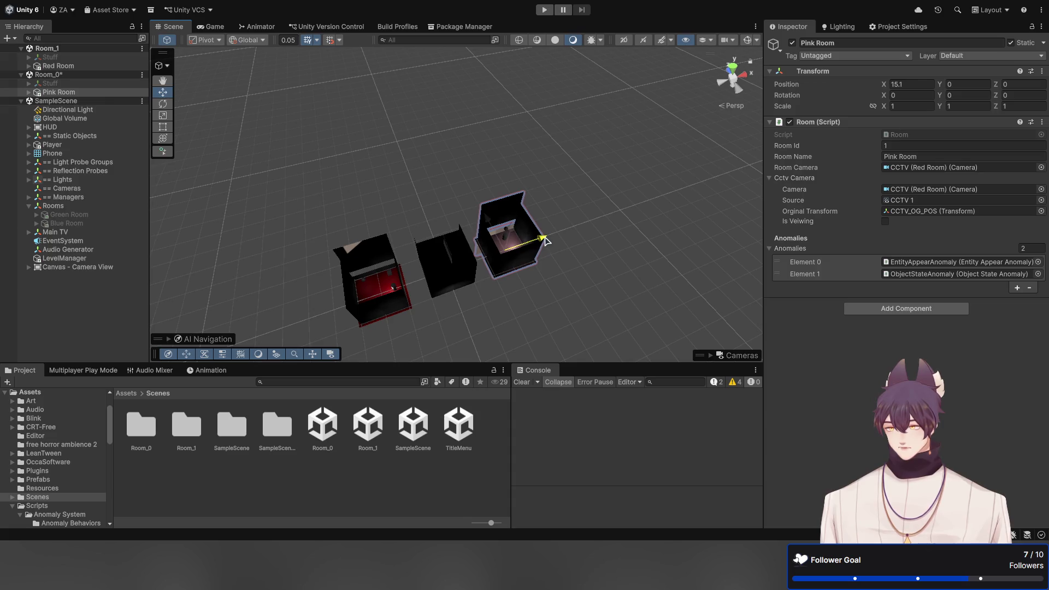
click(910, 83)
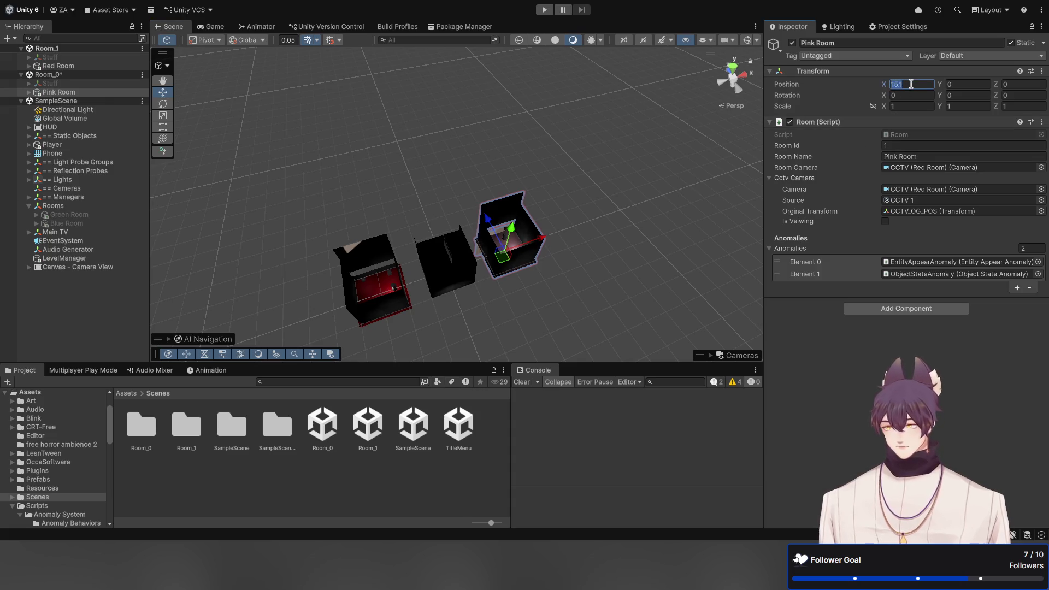
text(15)
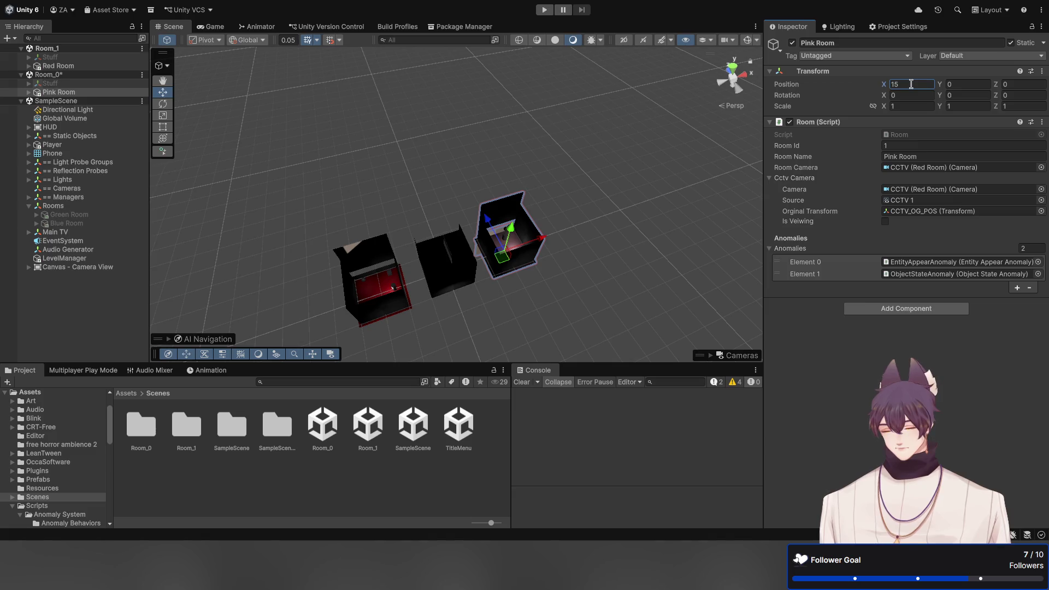
key(ctrl+s)
drag(416, 180, 422, 211)
Duplicate the Room_1 scene asset and rename the copy Room_2
click(61, 314)
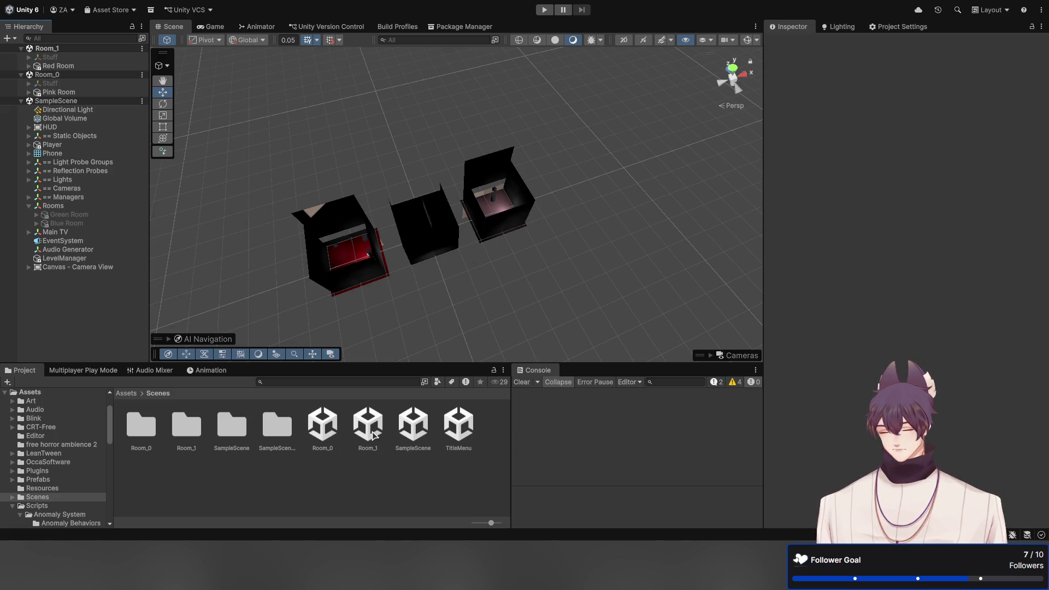
click(373, 434)
key(ctrl+d)
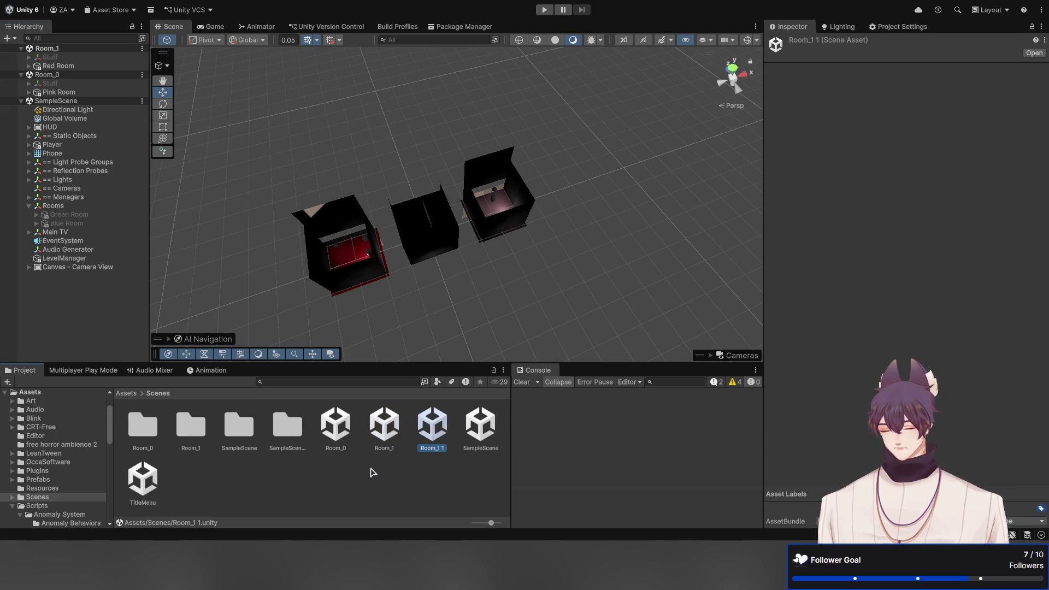
key(F2)
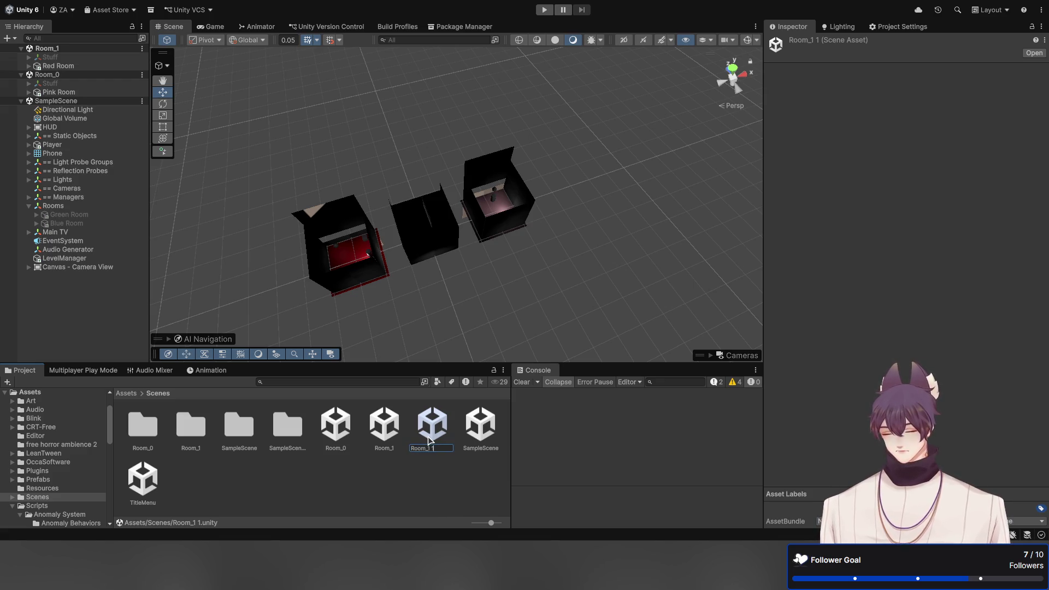
text(2)
key(Return)
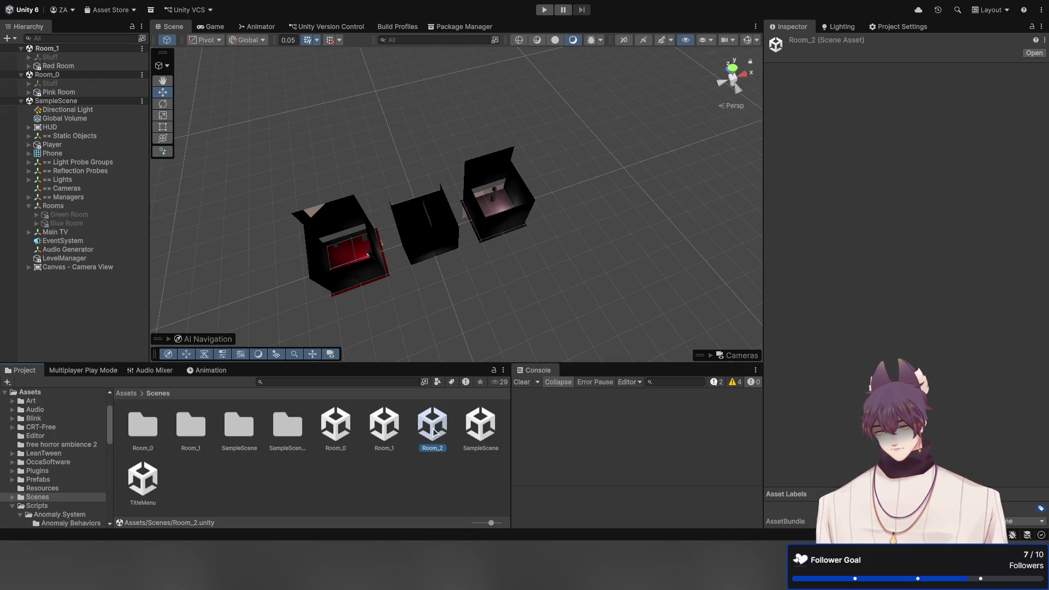
Load Room_2 additively into the Hierarchy alongside the open scenes
click(22, 102)
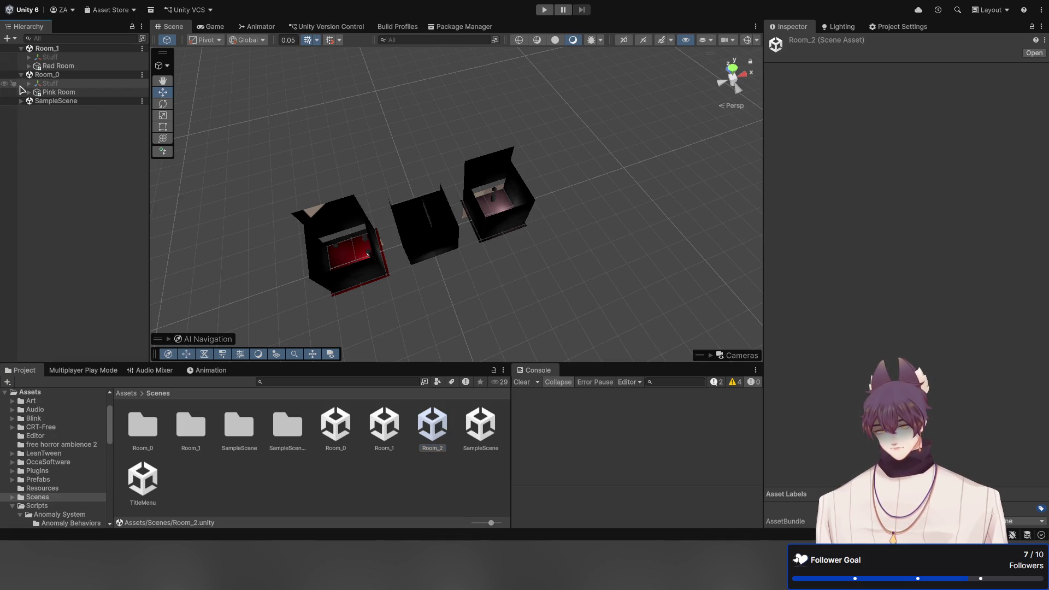
click(21, 101)
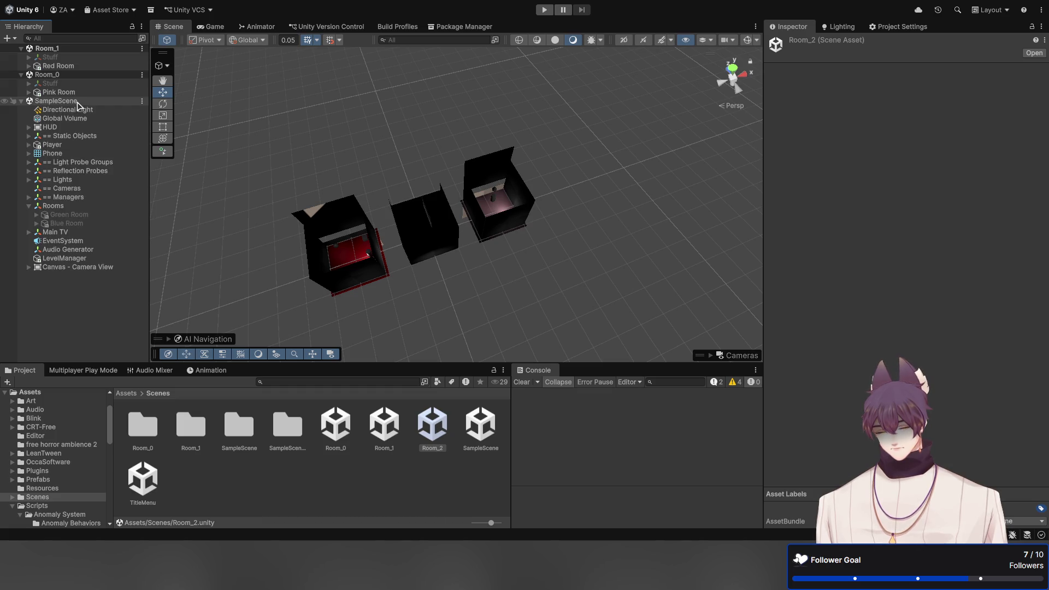
click(77, 103)
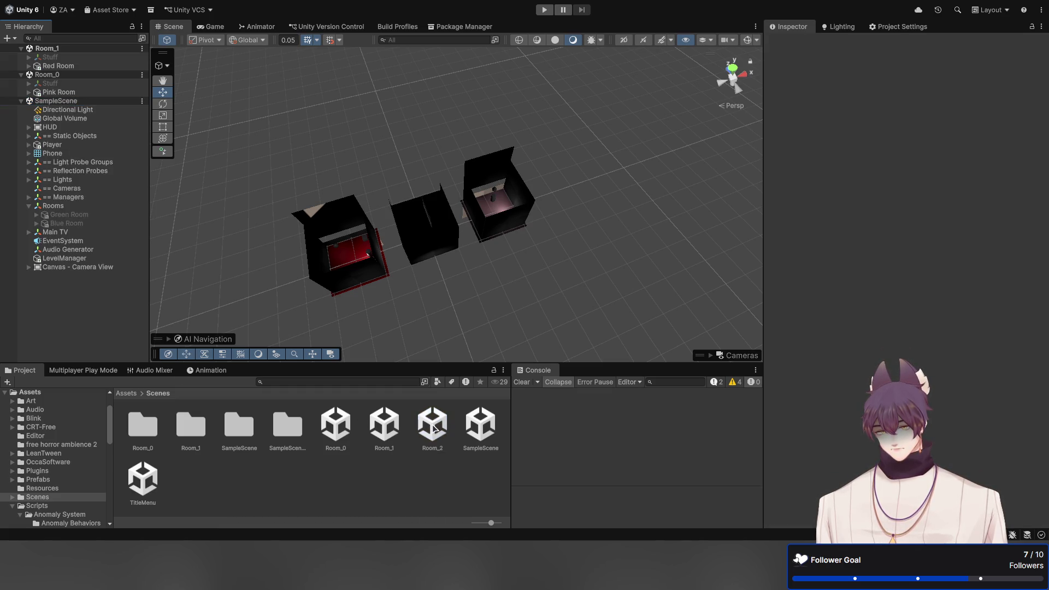
drag(432, 423, 90, 312)
Delete the Red Room from the Room_2 scene
click(54, 294)
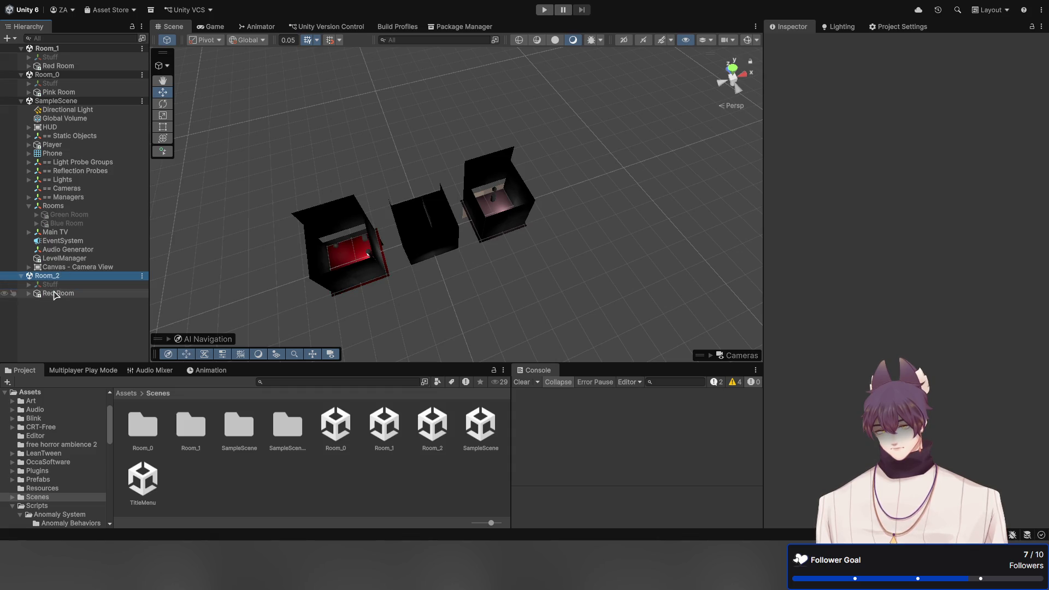
key(Delete)
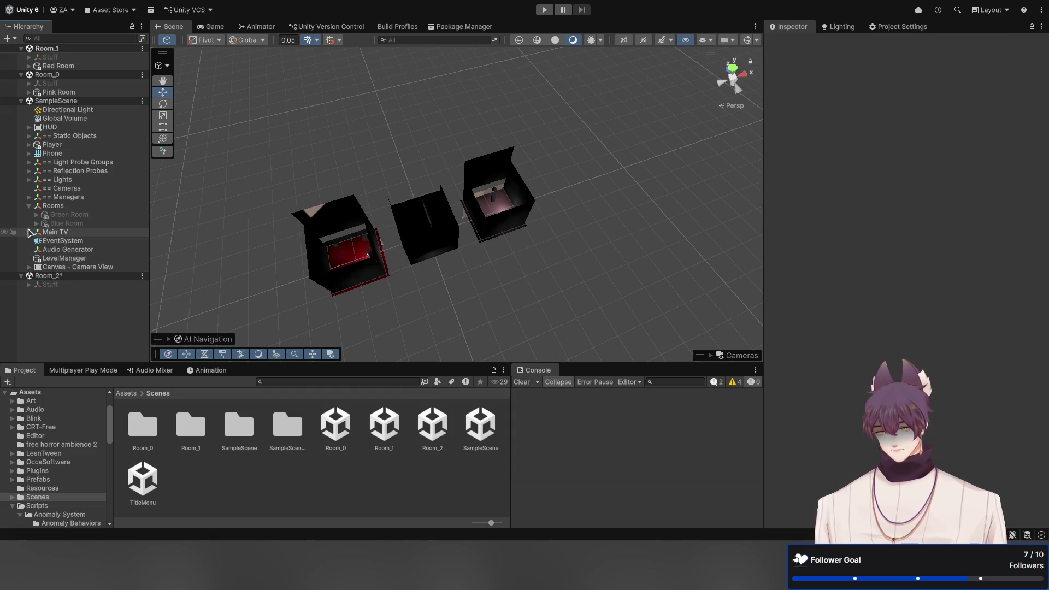
click(29, 206)
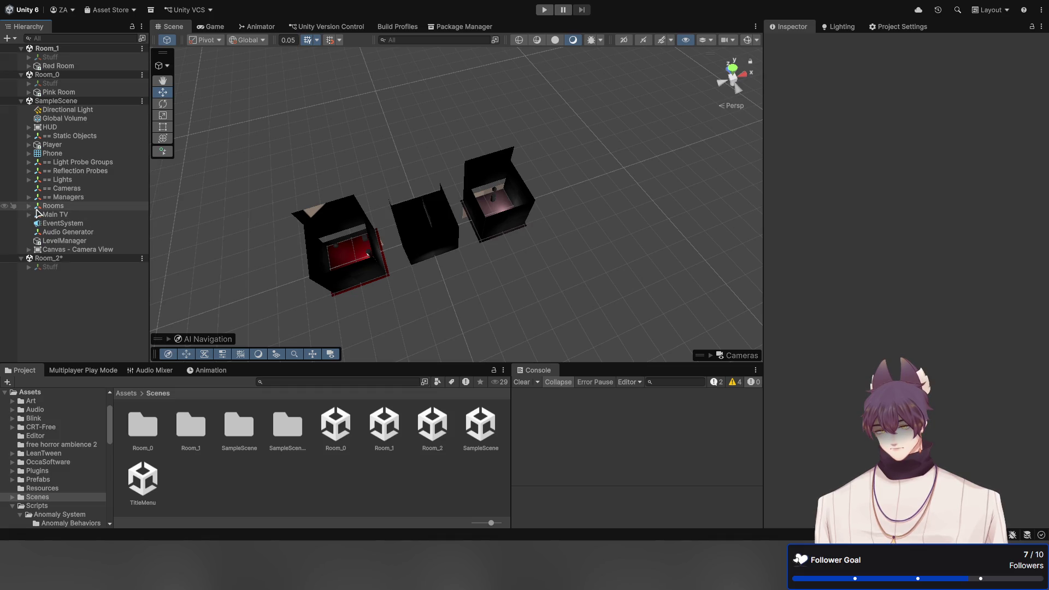
click(28, 206)
Enable the Green and Blue Rooms, then move Green Room into Room_2 at X -35
click(57, 214)
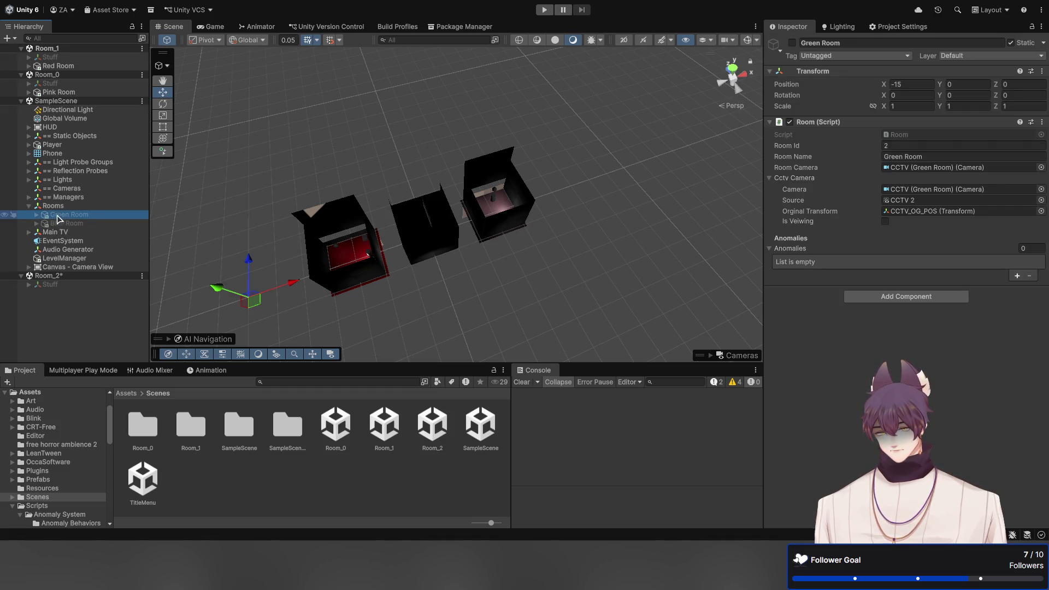
click(791, 43)
click(110, 222)
click(791, 43)
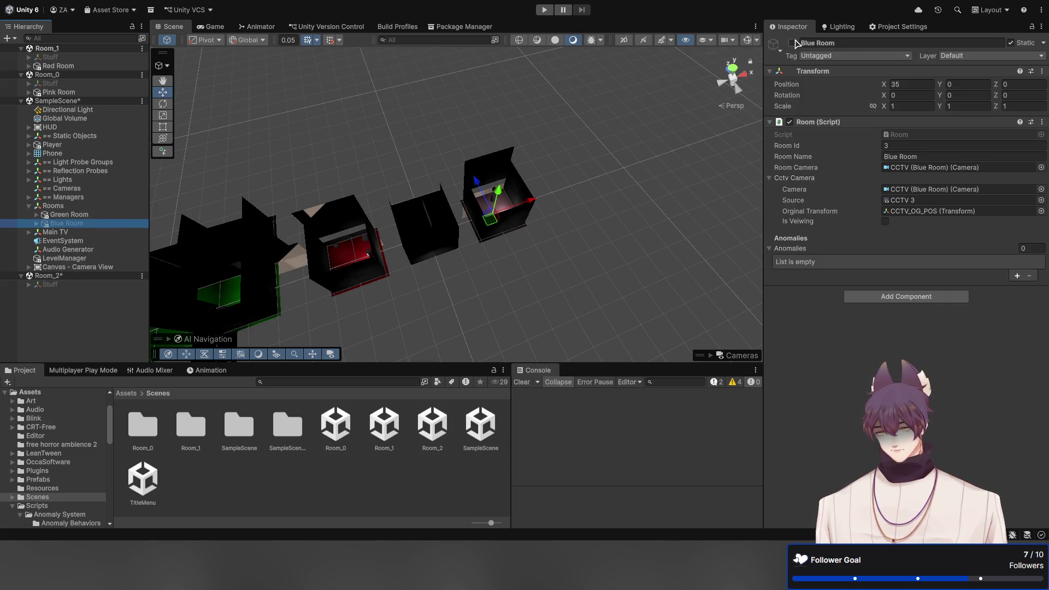
click(109, 215)
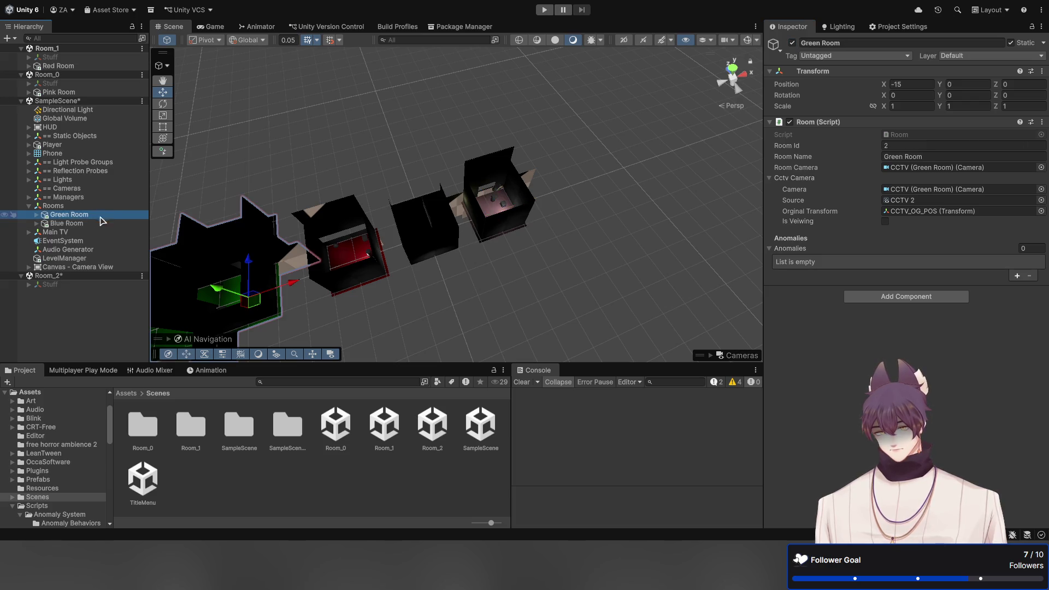
drag(100, 317, 100, 318)
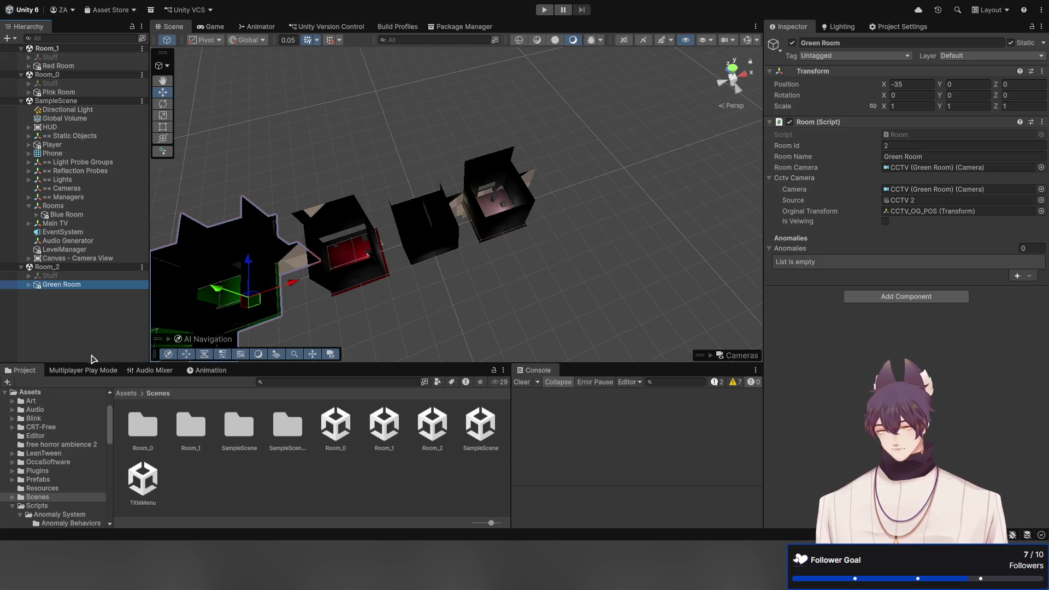
Duplicate the Room_2 scene asset and name the copy Room_3
click(431, 440)
key(ctrl+d)
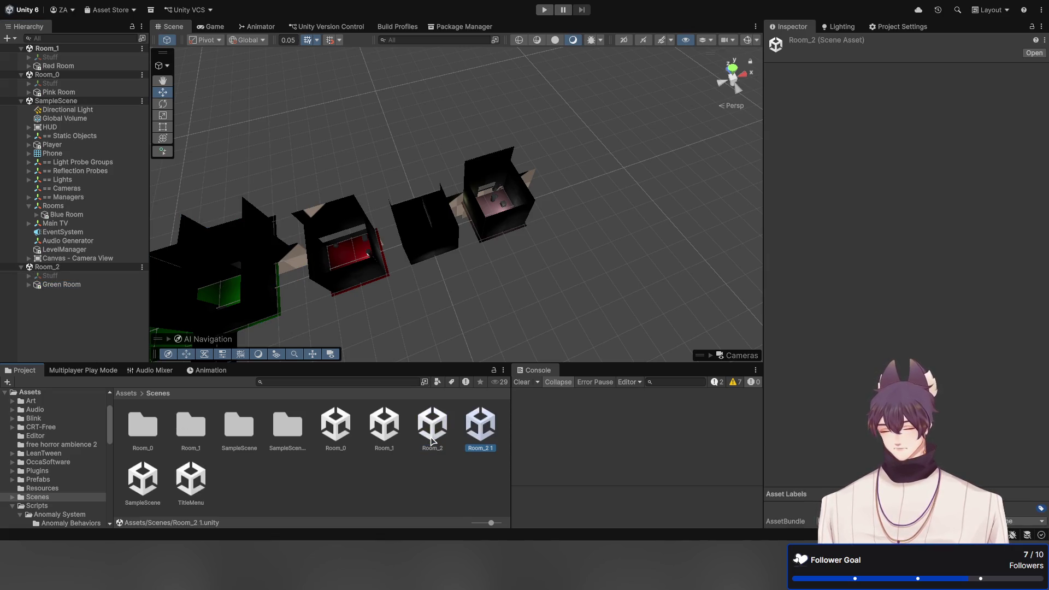
key(F2)
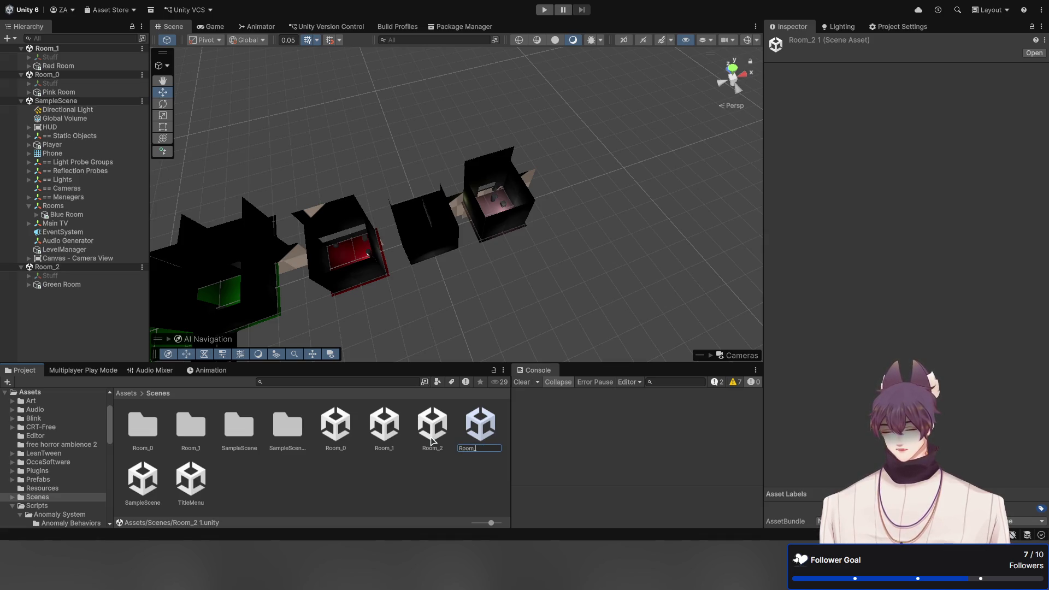
text(3)
key(Return)
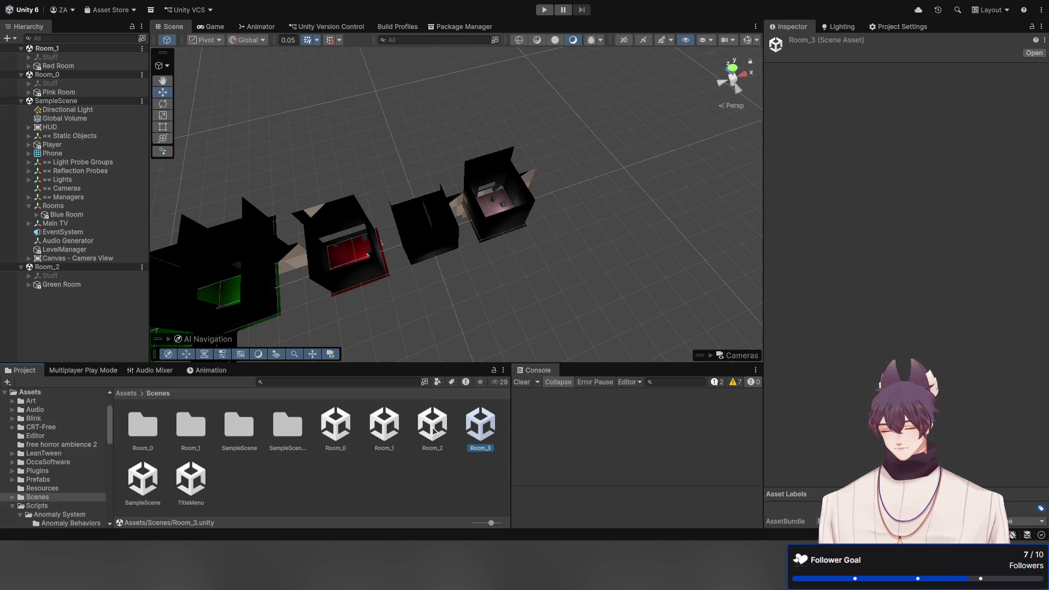
Add Room_3 to the Hierarchy, move Blue Room into it, save, and select Room_3 to unload
drag(110, 336, 90, 325)
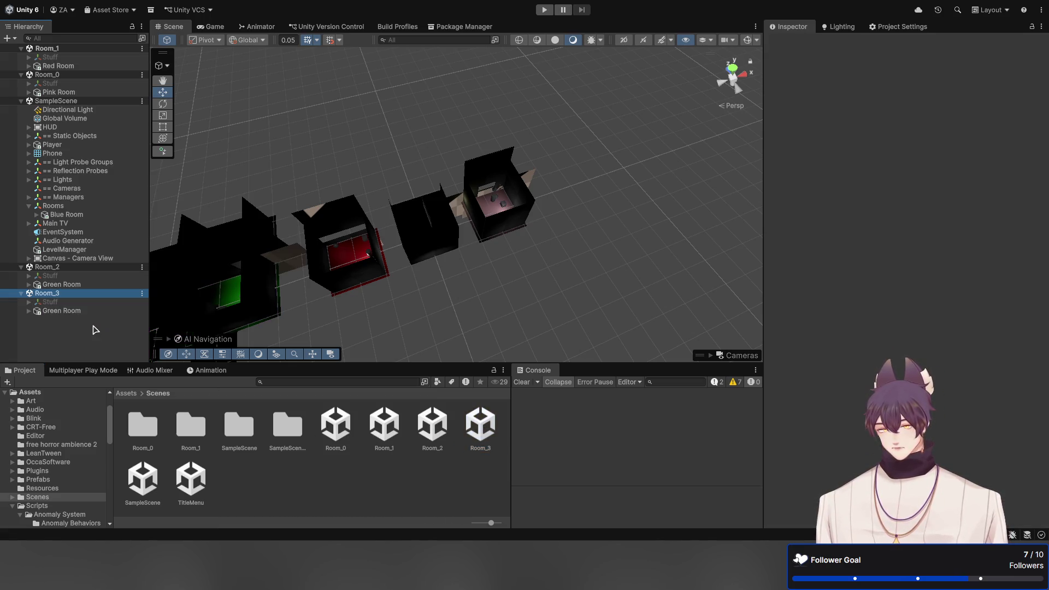
click(61, 310)
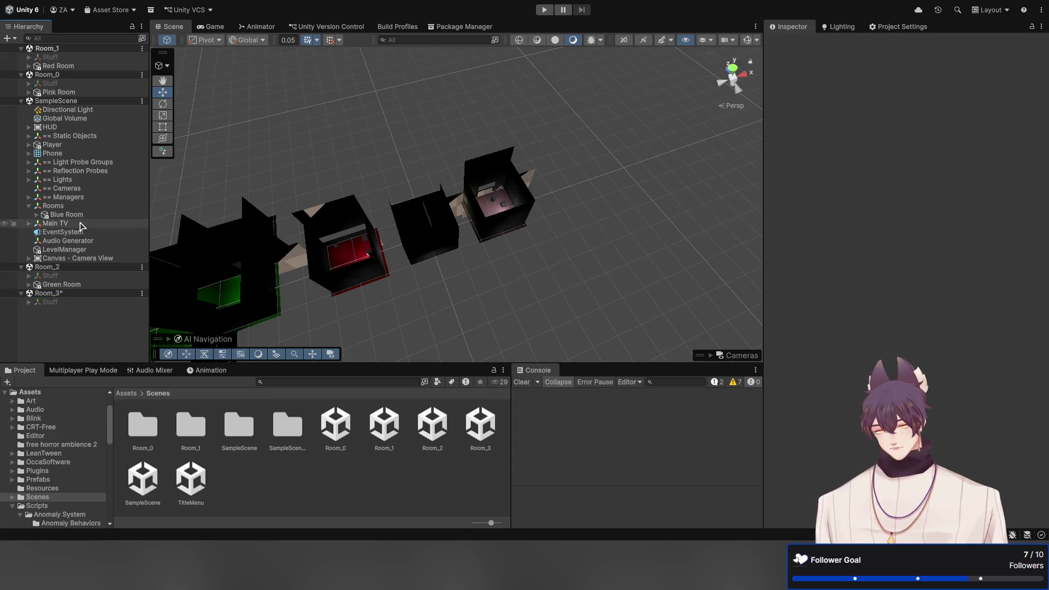
mouse_move(66, 214)
mouse_down()
mouse_move(90, 297)
mouse_move(82, 306)
mouse_up()
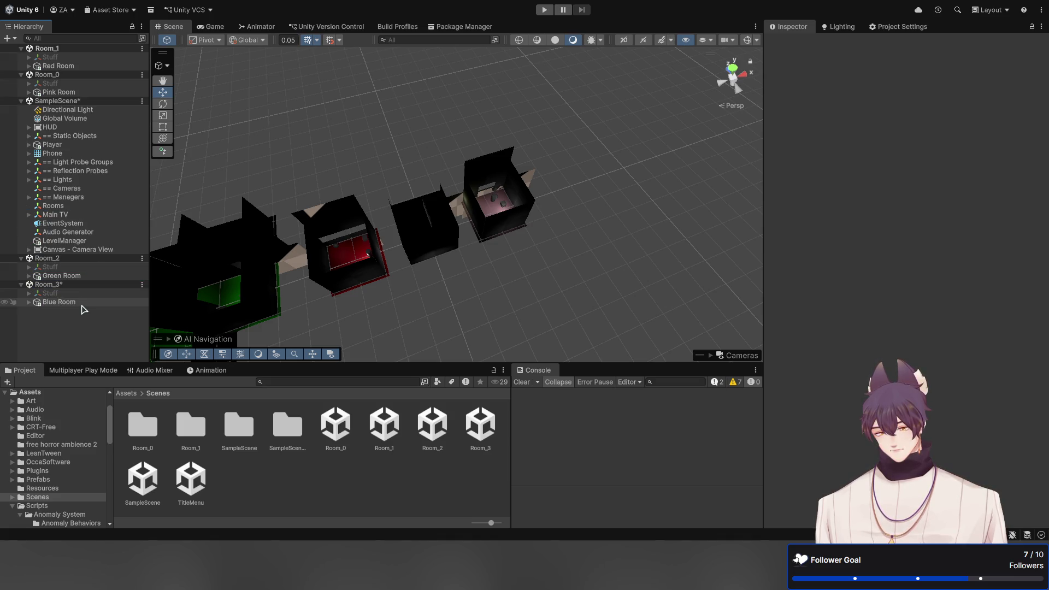
key(ctrl+s)
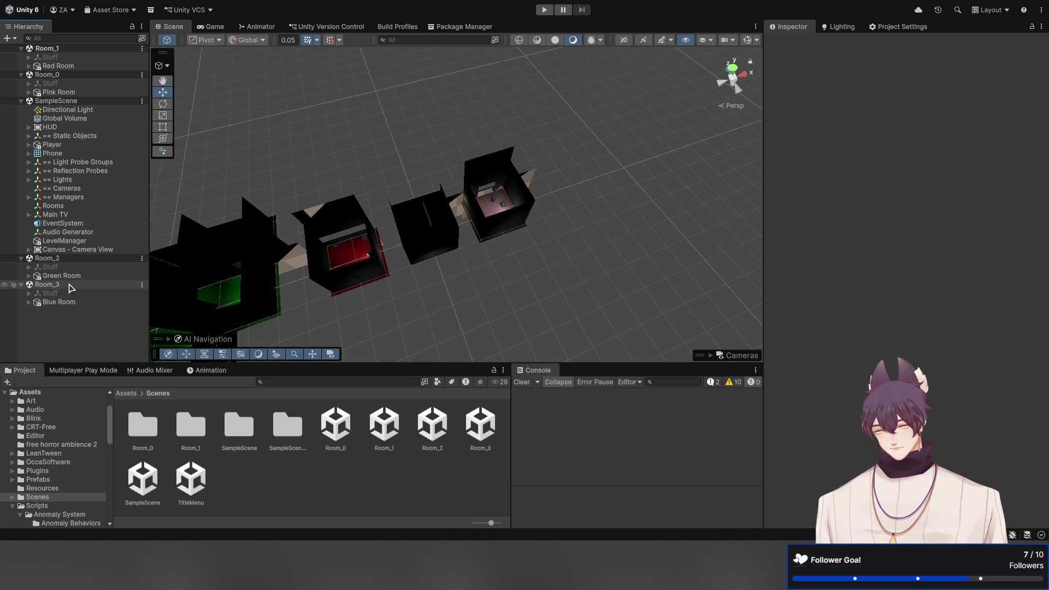
drag(578, 239, 546, 246)
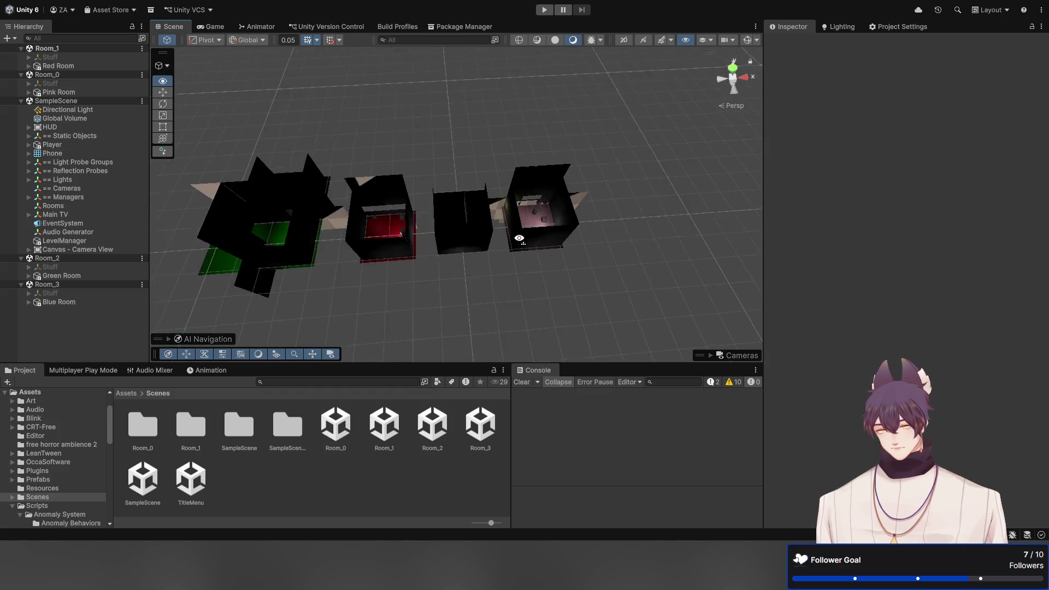
click(36, 285)
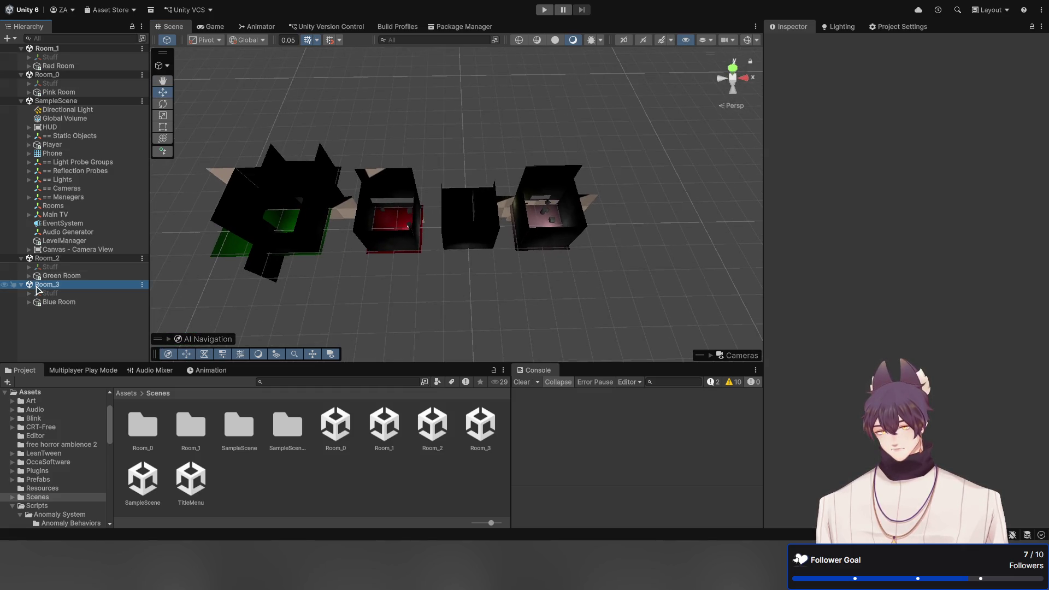
Unload Room_2, collapse the loaded scenes, and move SampleScene below Room_3
click(54, 258)
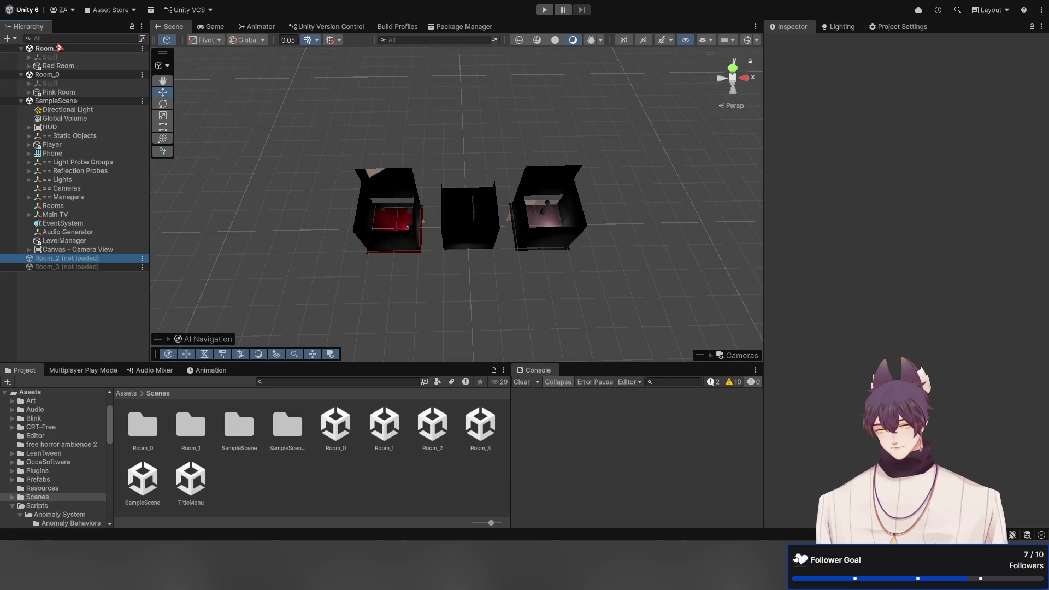
click(41, 76)
click(21, 101)
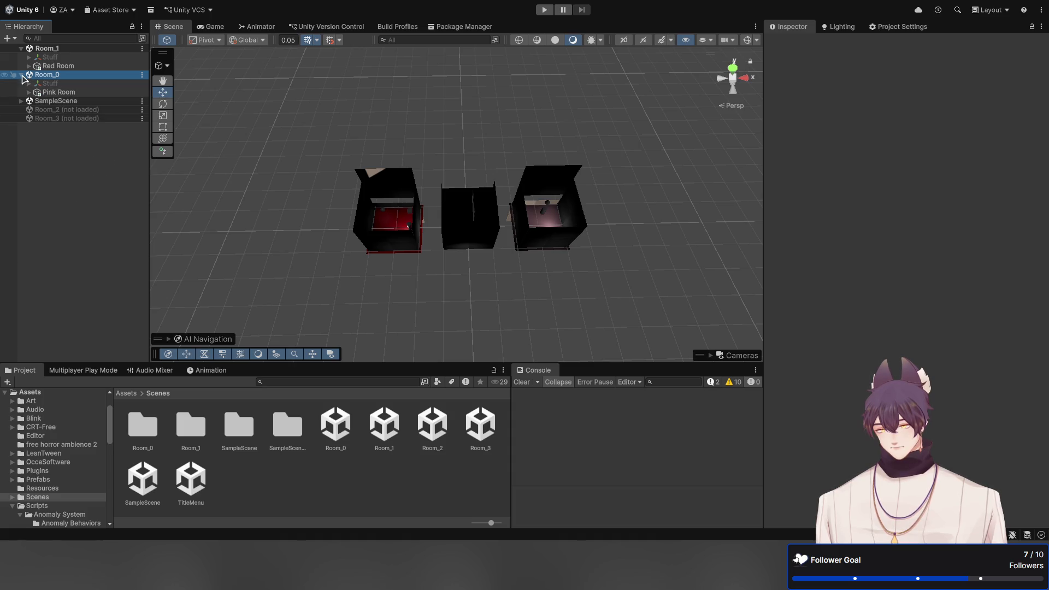
click(21, 75)
click(21, 48)
click(49, 65)
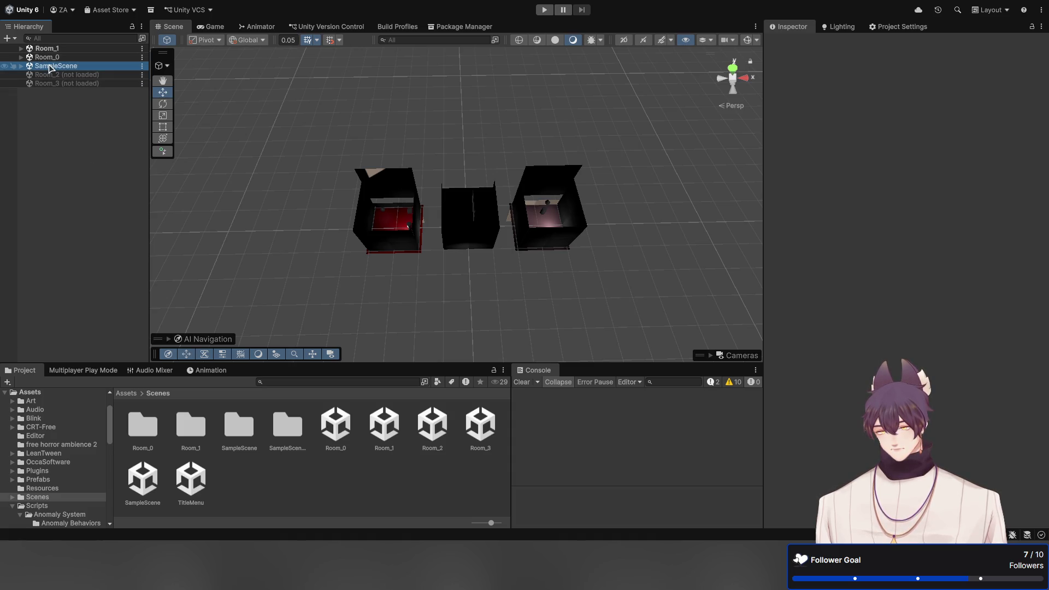
drag(48, 98, 48, 90)
Expand SampleScene and Room_0, then select Pink Room
click(22, 83)
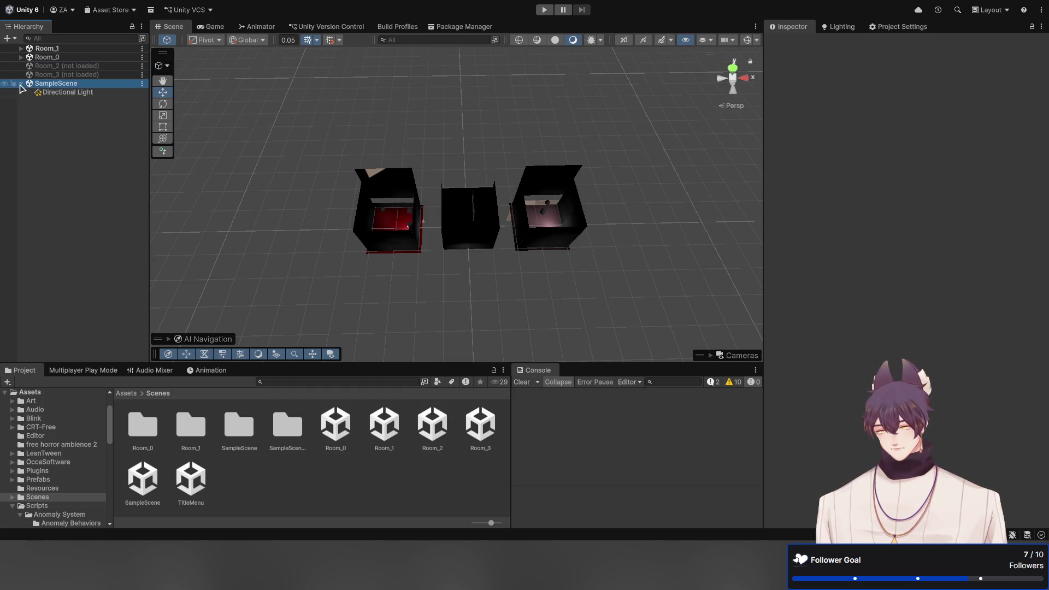
click(49, 66)
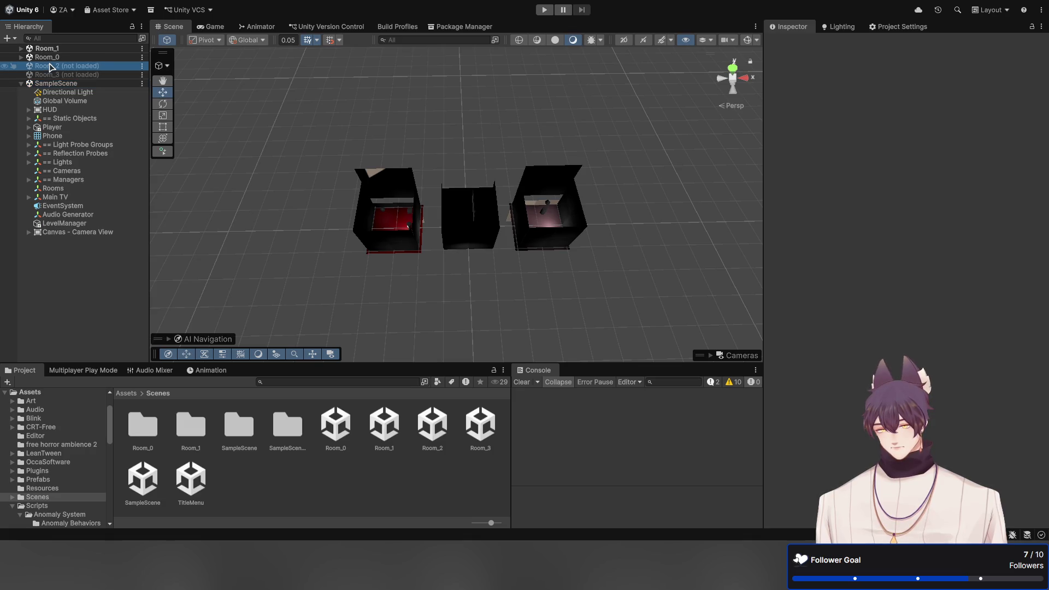
click(21, 57)
click(22, 57)
click(39, 58)
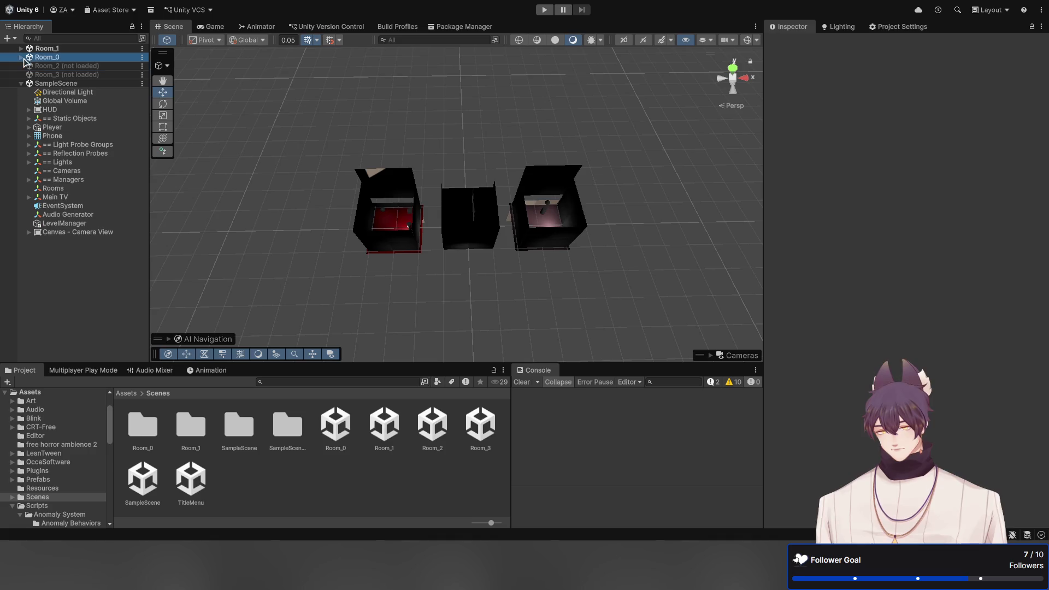
click(21, 58)
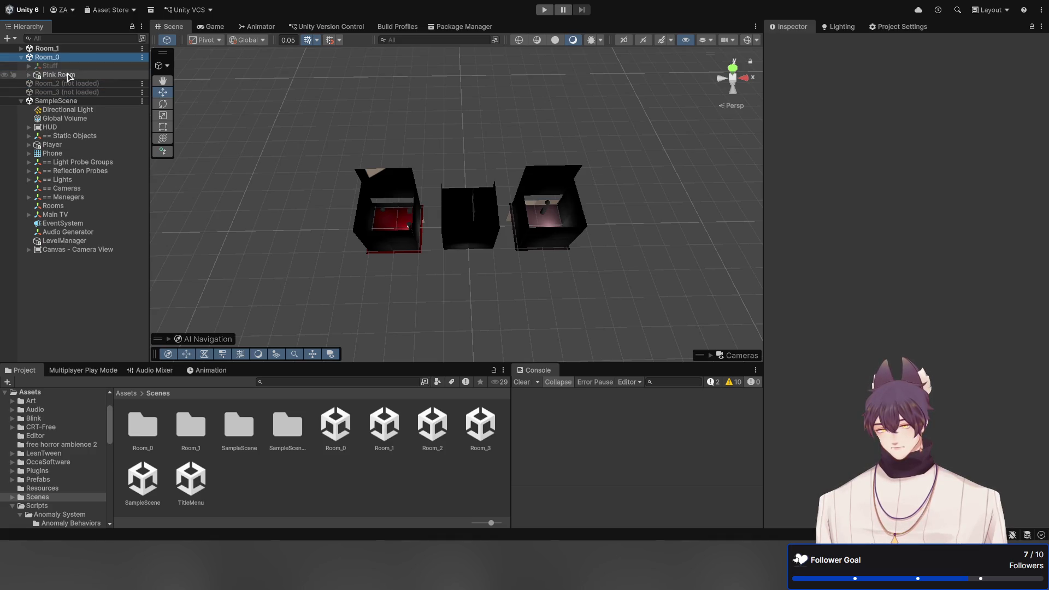
click(59, 74)
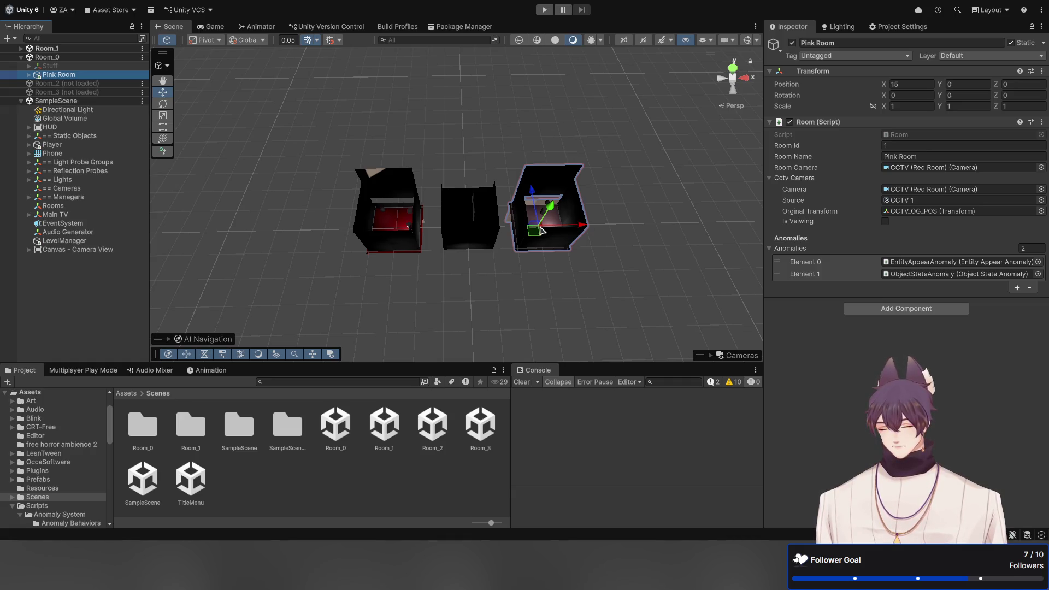
Orbit and zoom the Scene view to inspect the three rooms, including the red and pink ones
drag(498, 247, 398, 221)
scroll(371, 225, up, 10)
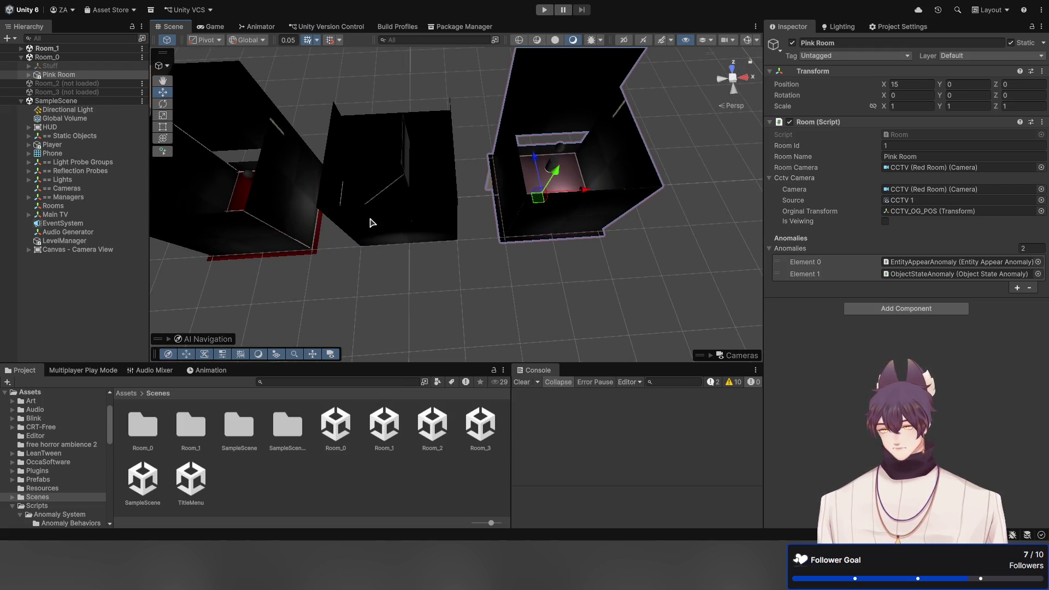
mouse_move(505, 221)
mouse_down()
mouse_move(495, 198)
mouse_move(440, 218)
mouse_up()
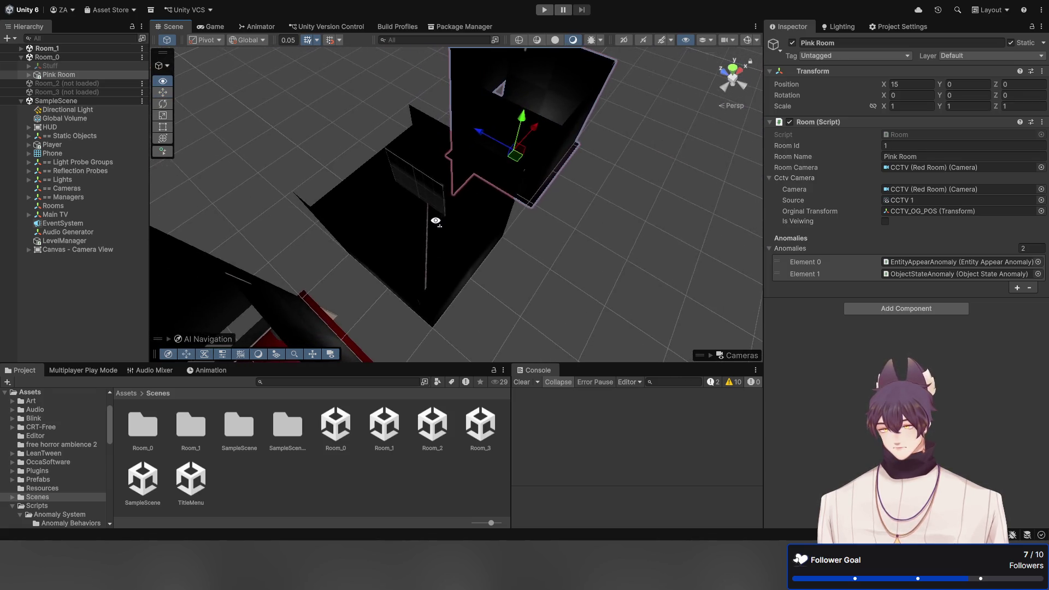
mouse_move(598, 208)
mouse_down()
mouse_move(562, 190)
mouse_move(543, 198)
mouse_up()
Check the Game preview, collapse Room_0 and SampleScene, and return to the Scene view
click(211, 27)
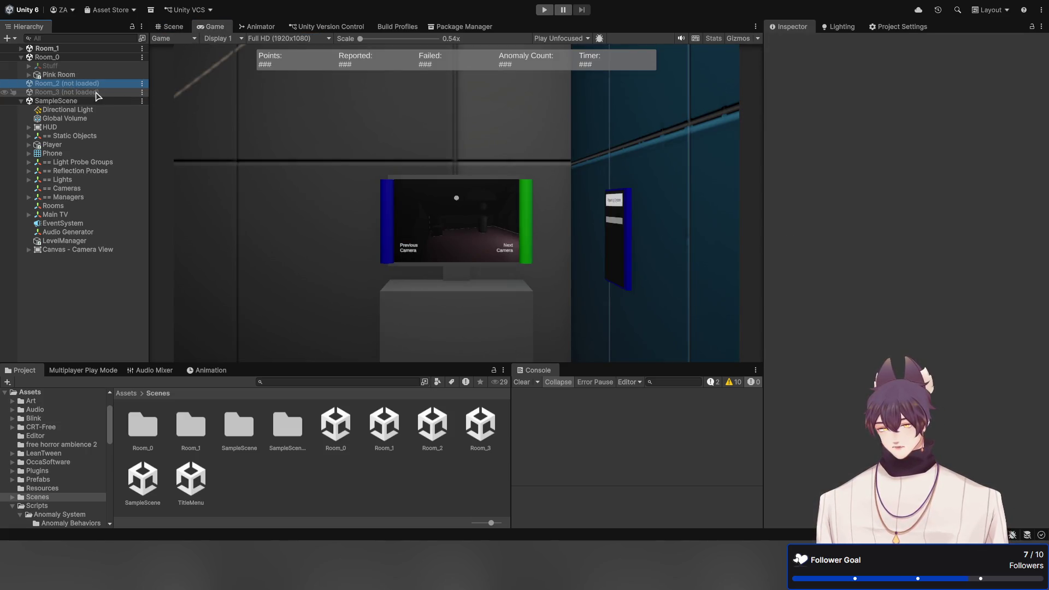
click(21, 57)
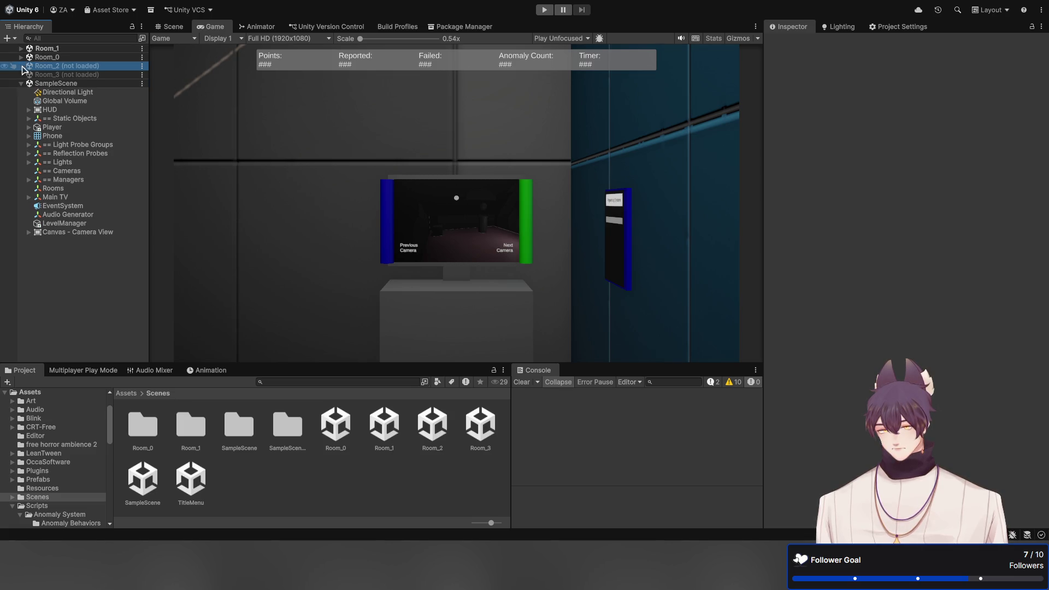
click(20, 84)
click(79, 136)
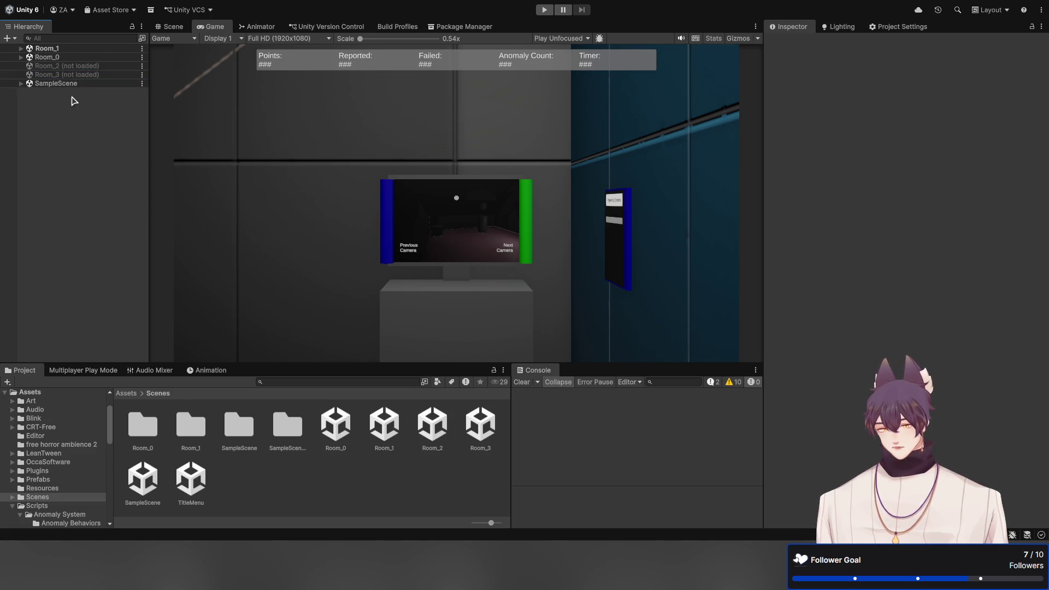
click(169, 26)
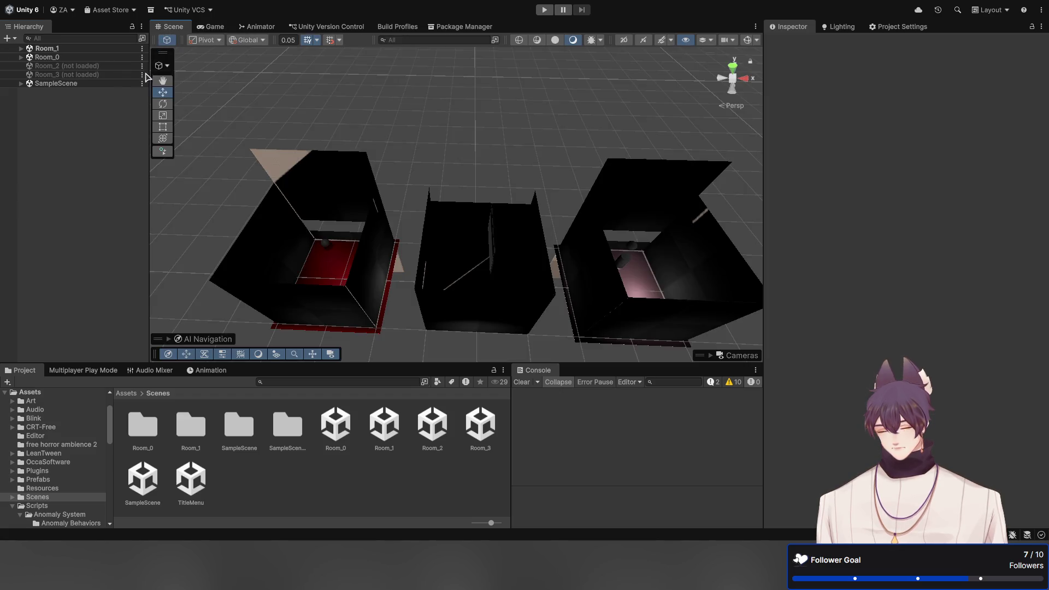
Nest the Rooms object under Managers, rename it RoomManager, and save SampleScene
click(21, 84)
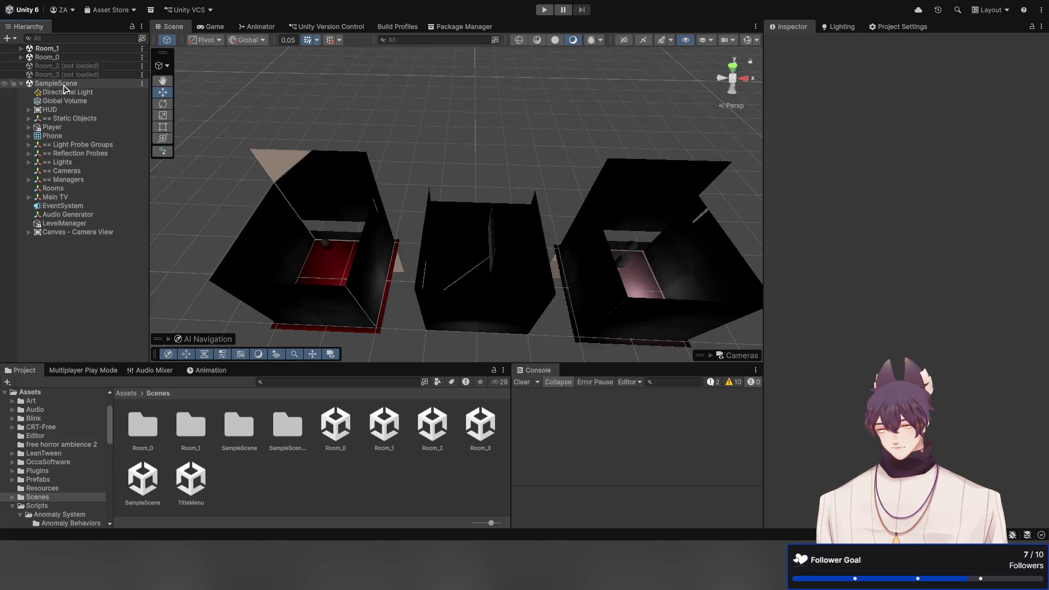
click(44, 84)
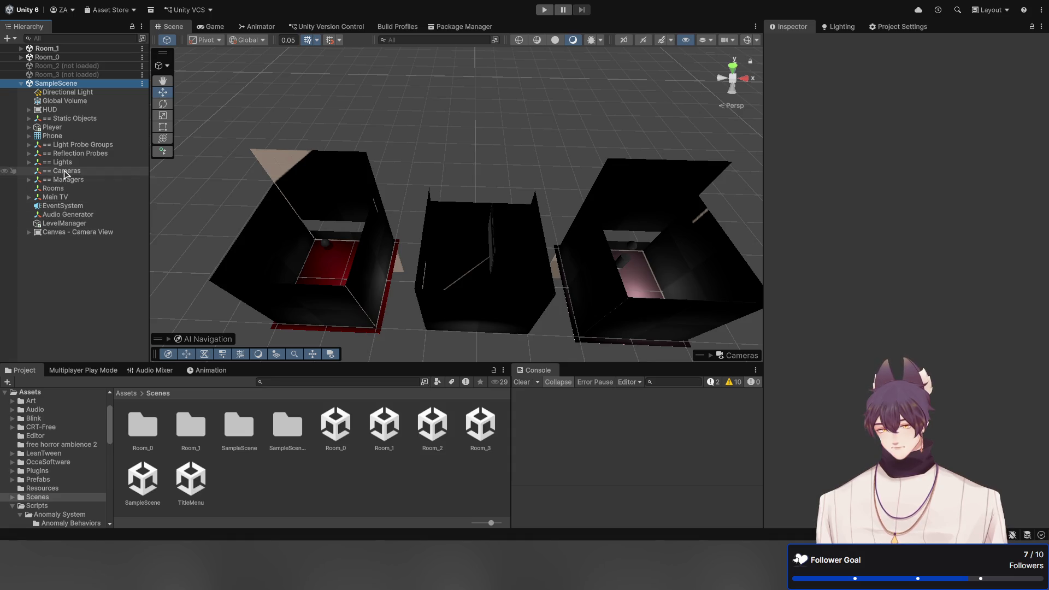
click(28, 179)
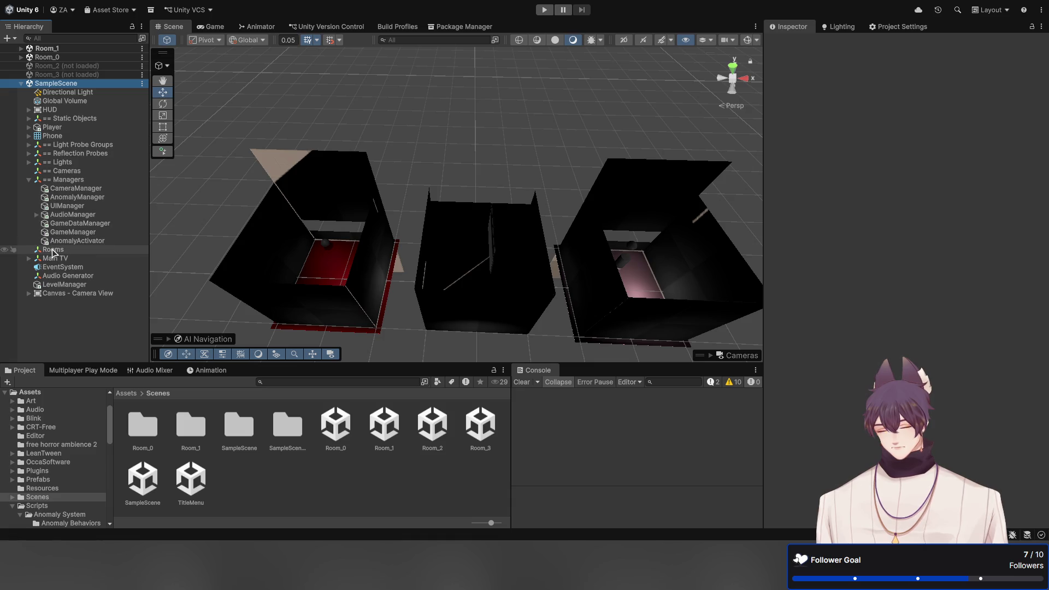
drag(53, 252, 64, 179)
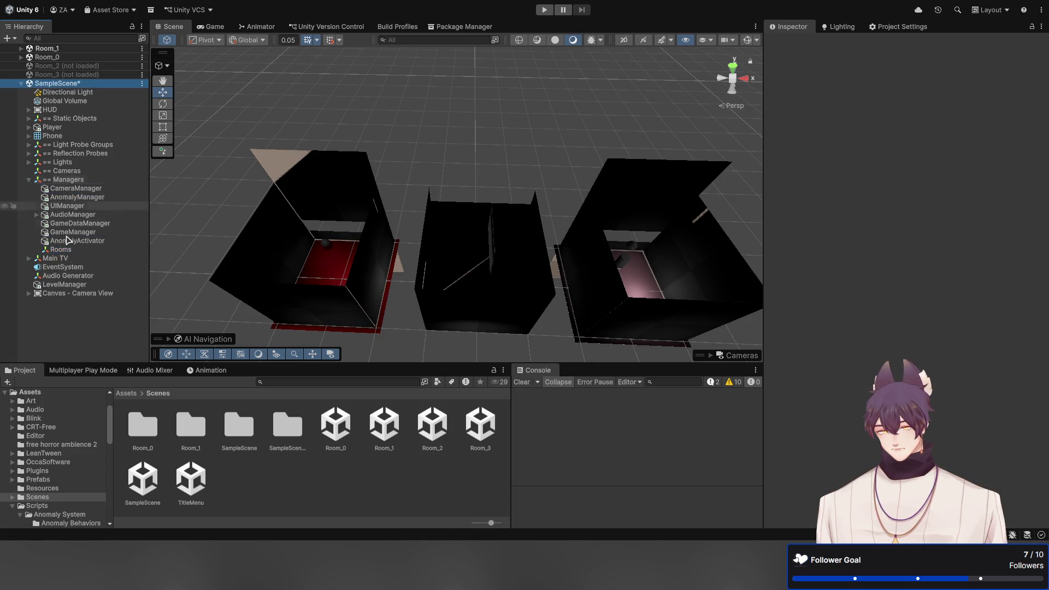
click(72, 250)
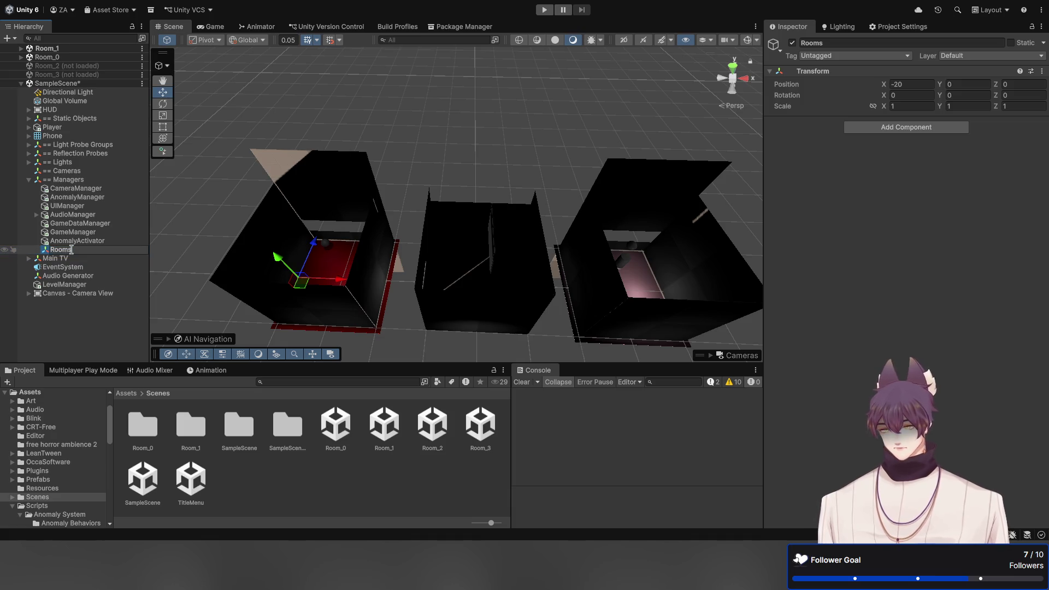
text(Manager)
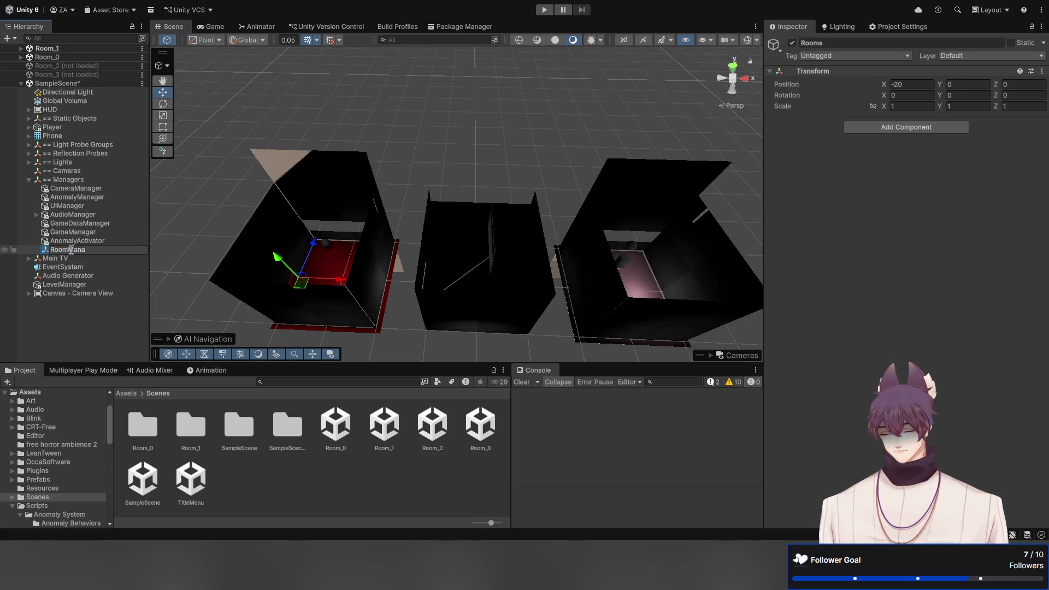
key(Return)
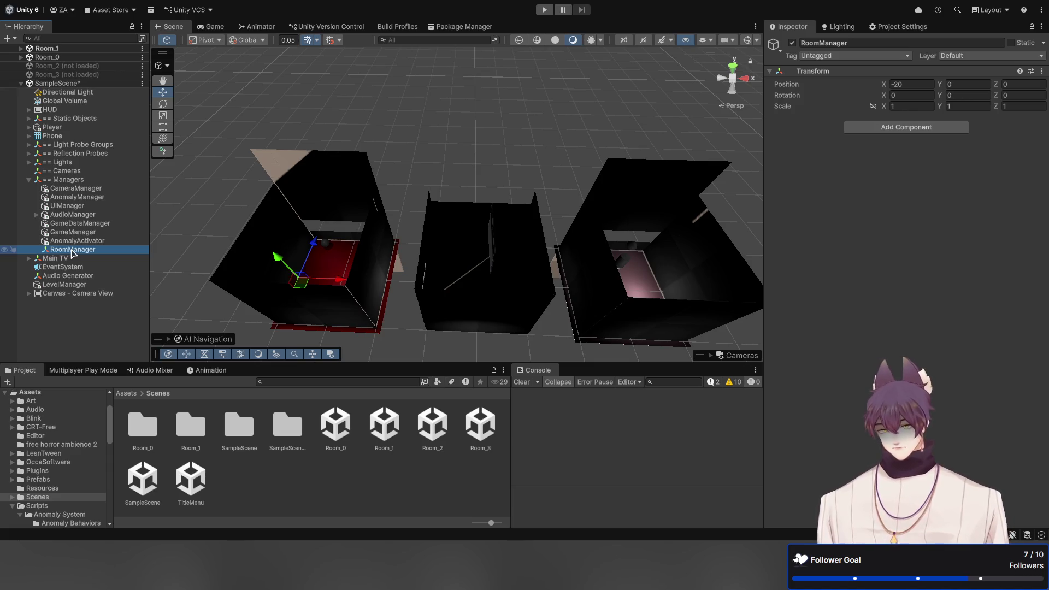
key(ctrl+s)
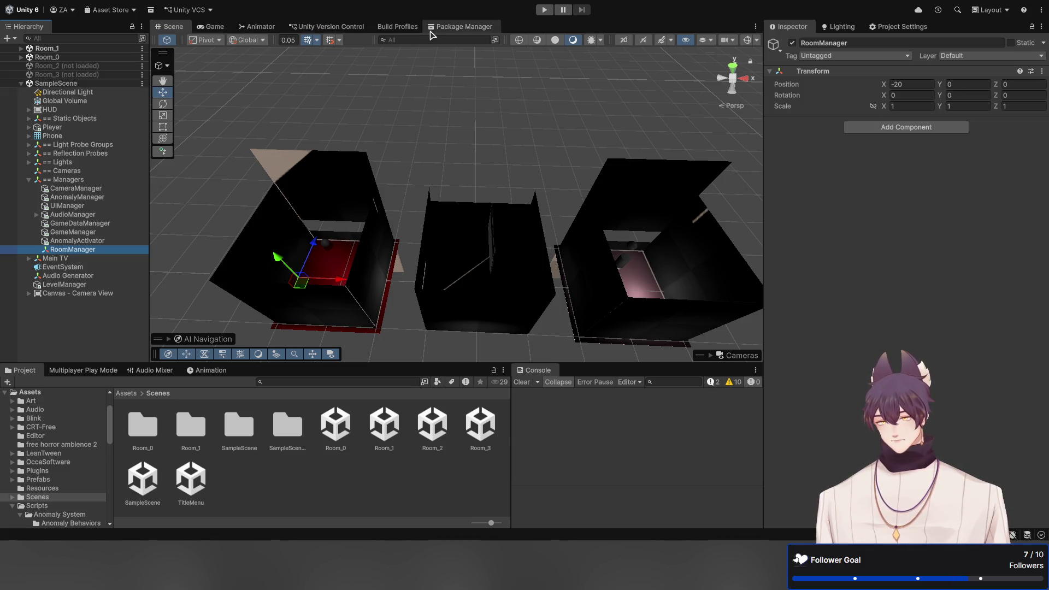
Add the Room_1, Room_2 and Room_3 scenes to the Build Profiles scene list after Room_0
click(384, 28)
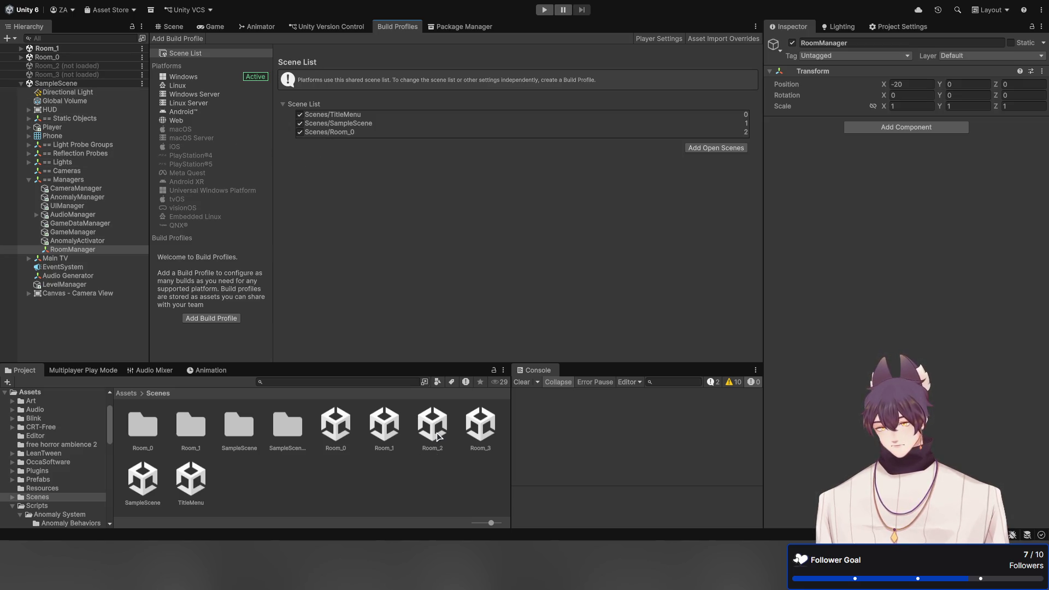
mouse_move(384, 431)
mouse_down()
mouse_move(395, 269)
mouse_move(362, 140)
mouse_up()
mouse_move(432, 431)
mouse_down()
mouse_move(358, 154)
mouse_move(332, 136)
mouse_move(331, 152)
mouse_up()
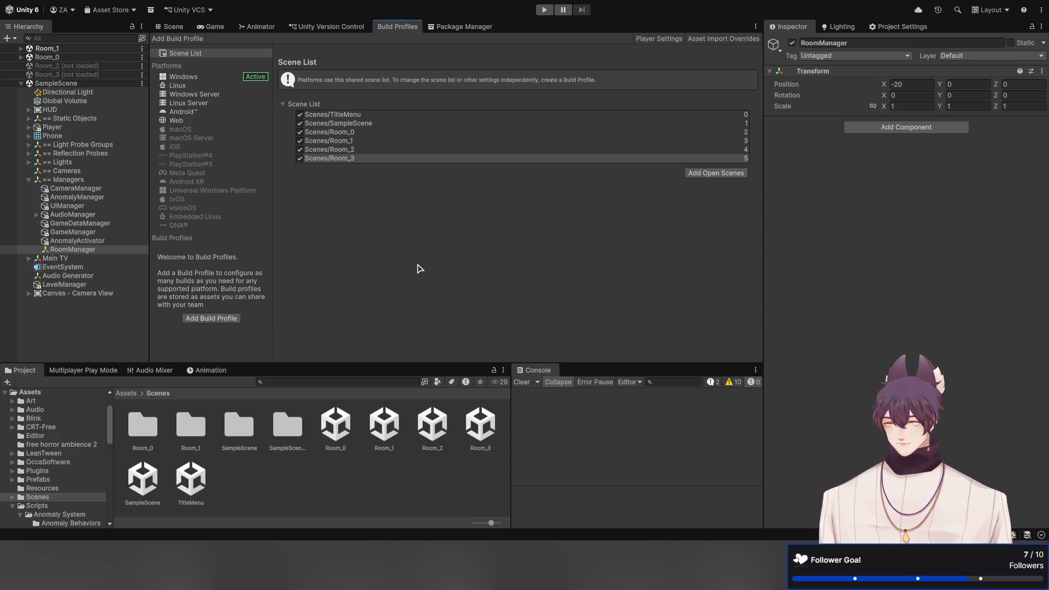
Unload Room_0 and Room_1, view the Game preview, and select CameraManager
click(39, 57)
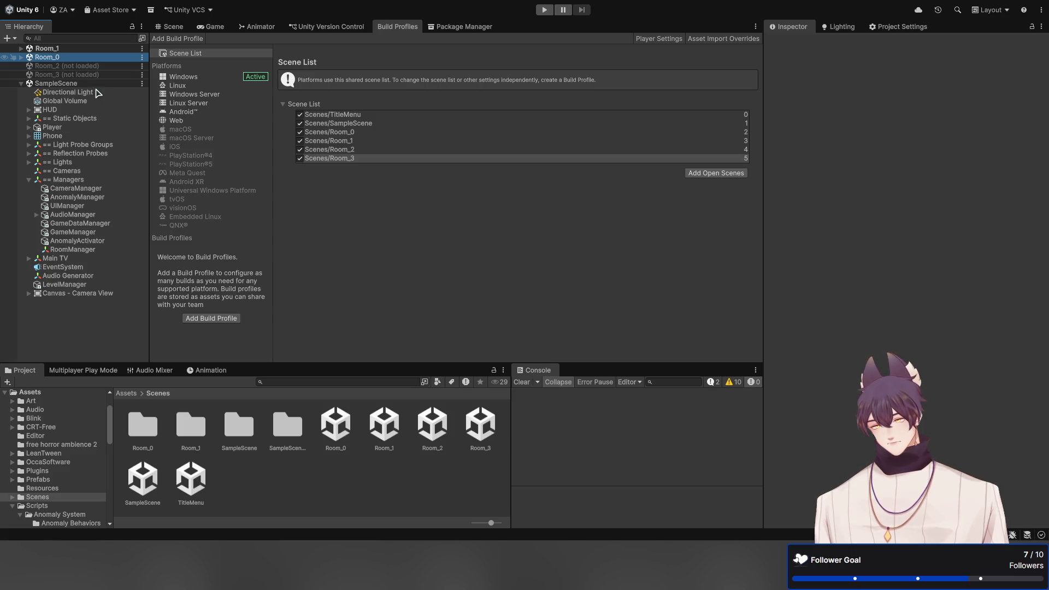
click(59, 49)
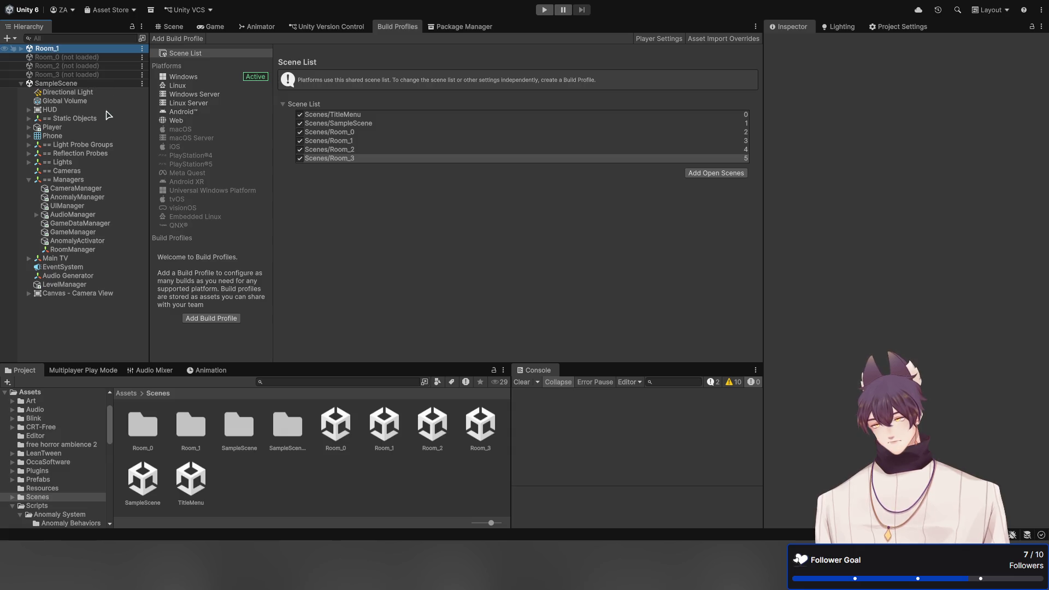
click(175, 29)
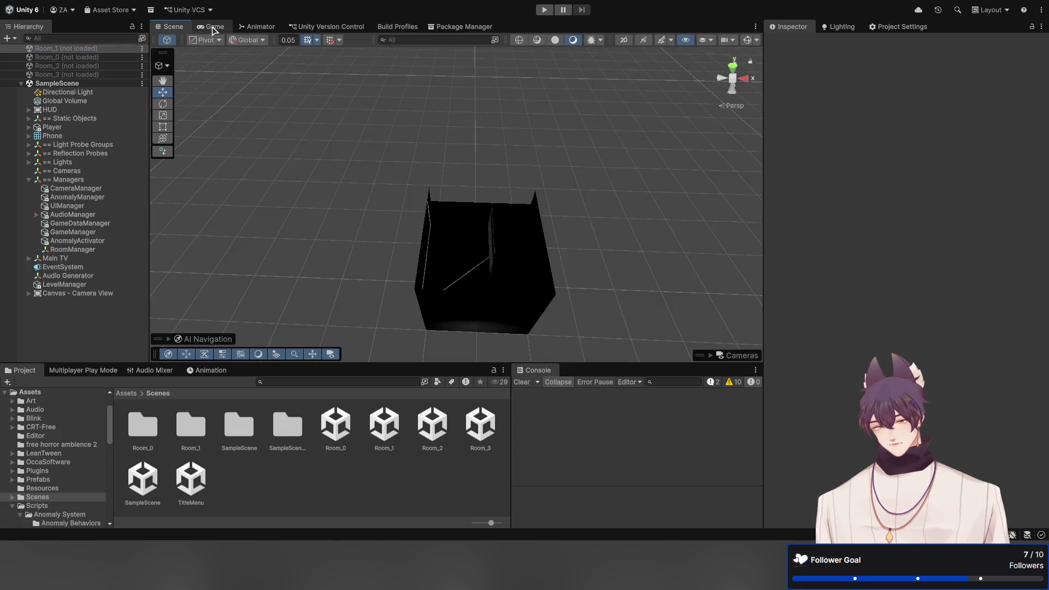
click(213, 27)
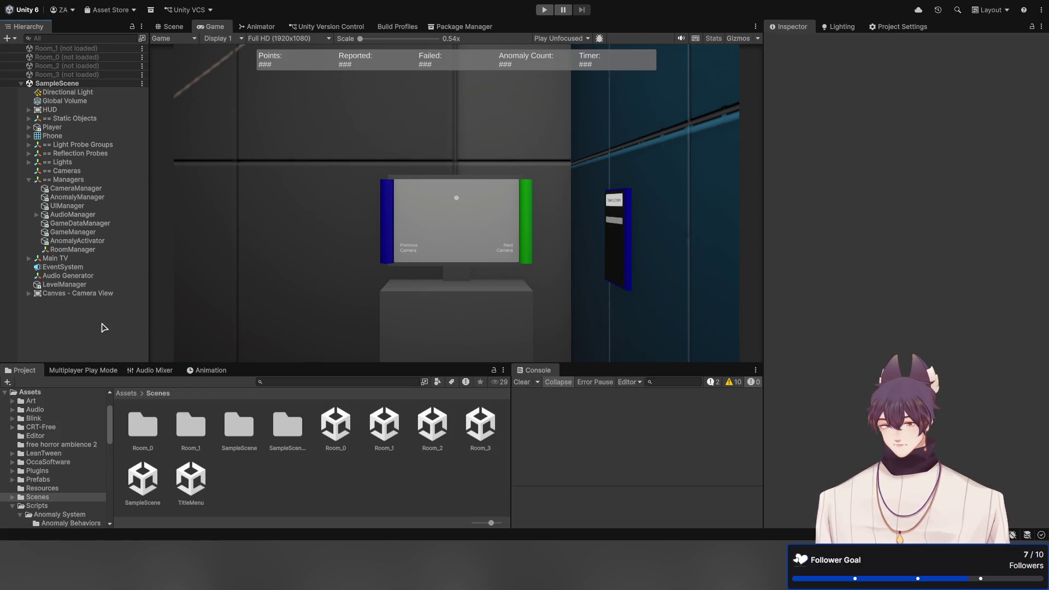
click(104, 189)
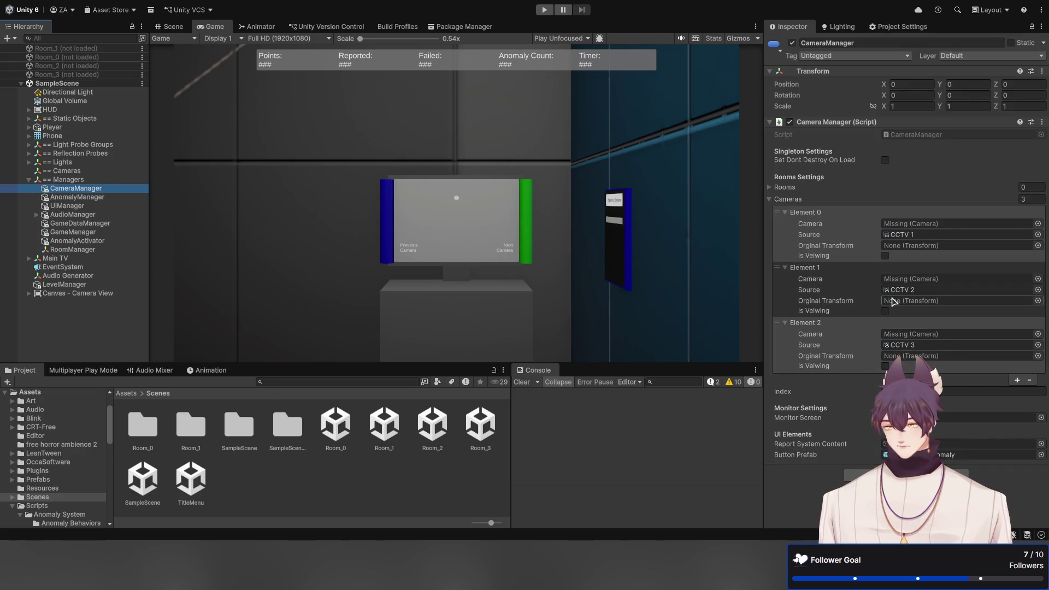
Empty CameraManager's Cameras list, then open the CameraManager script from the Inspector
click(1030, 201)
text(0)
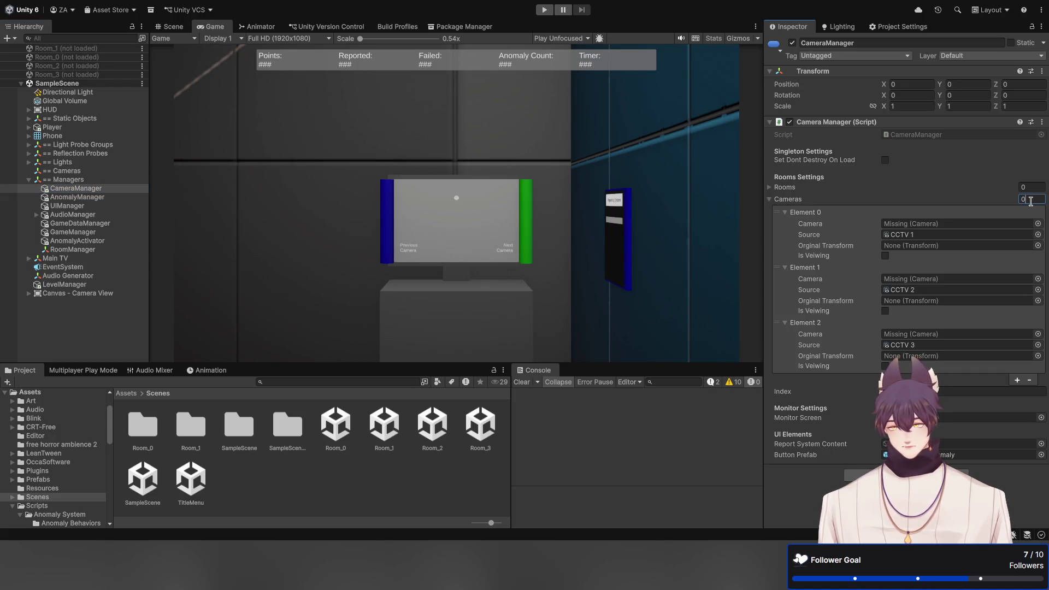
key(Return)
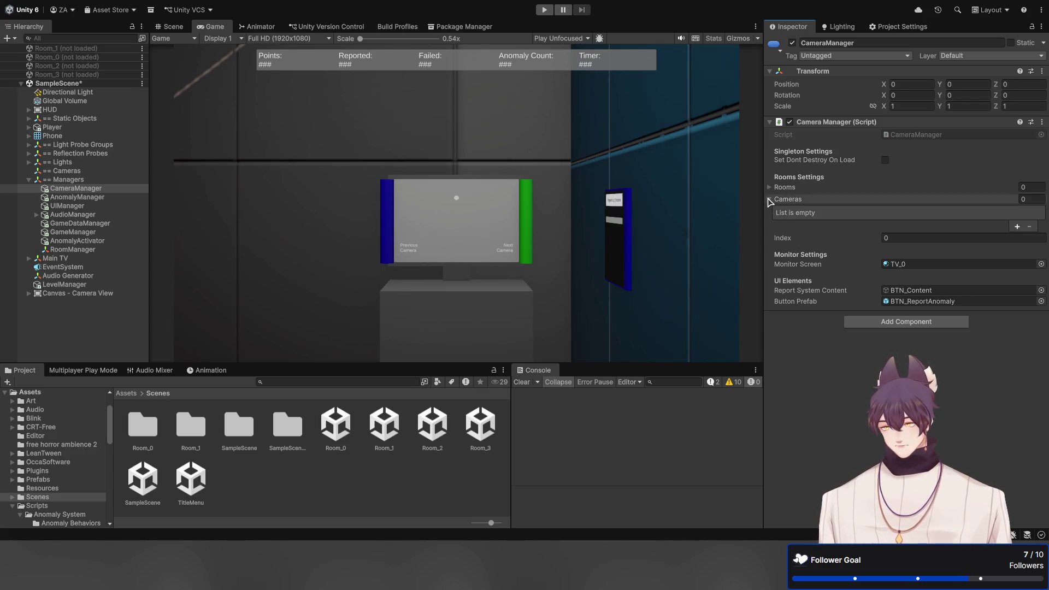
click(768, 199)
click(768, 187)
click(769, 186)
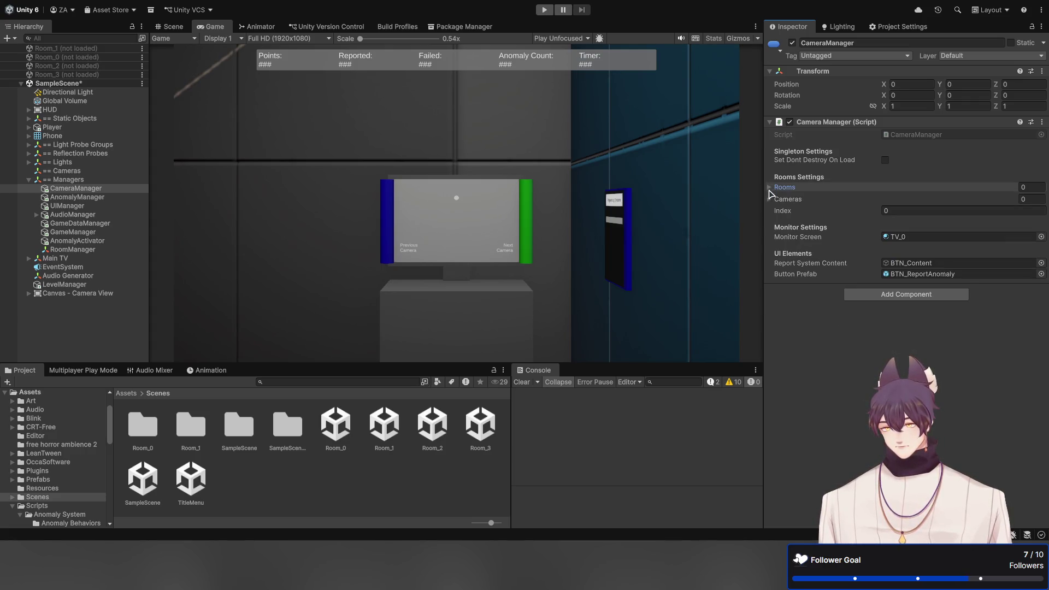
click(906, 135)
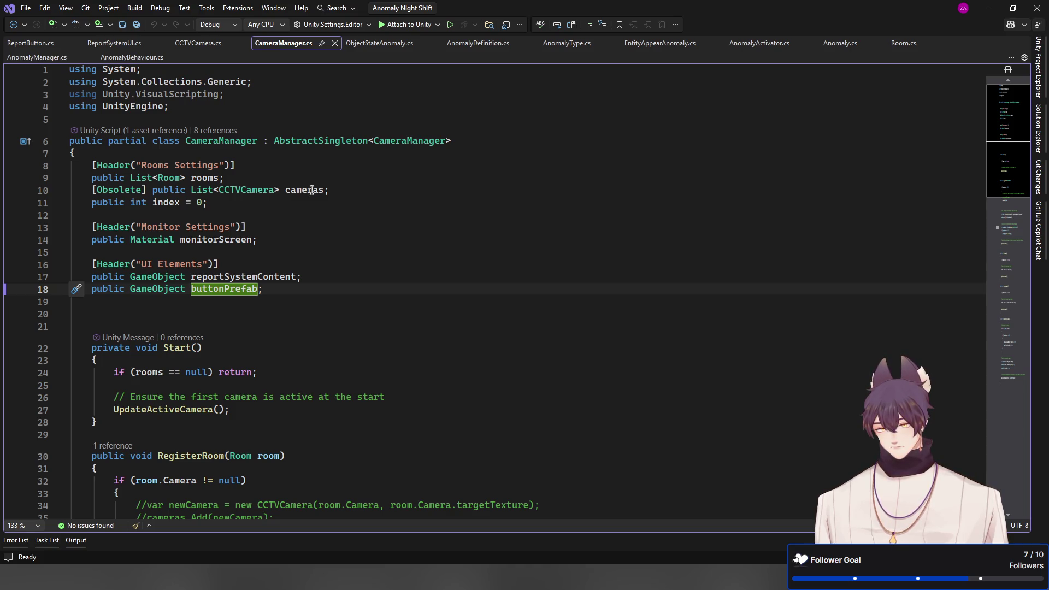
Delete the [Obsolete] cameras field line in CameraManager.cs and save the script
drag(339, 191, 340, 182)
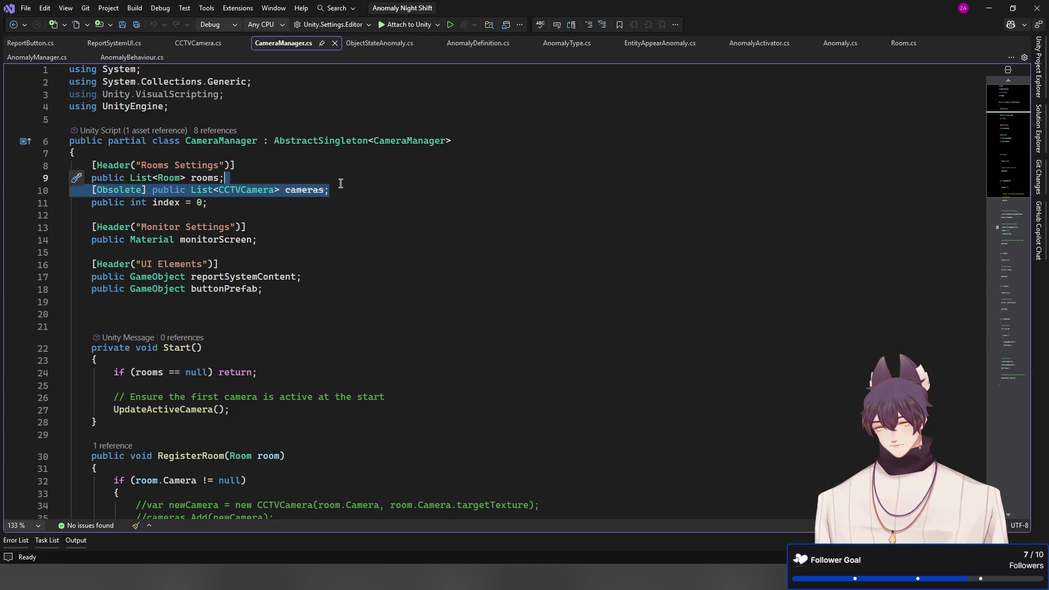
key(Delete)
key(ctrl+s)
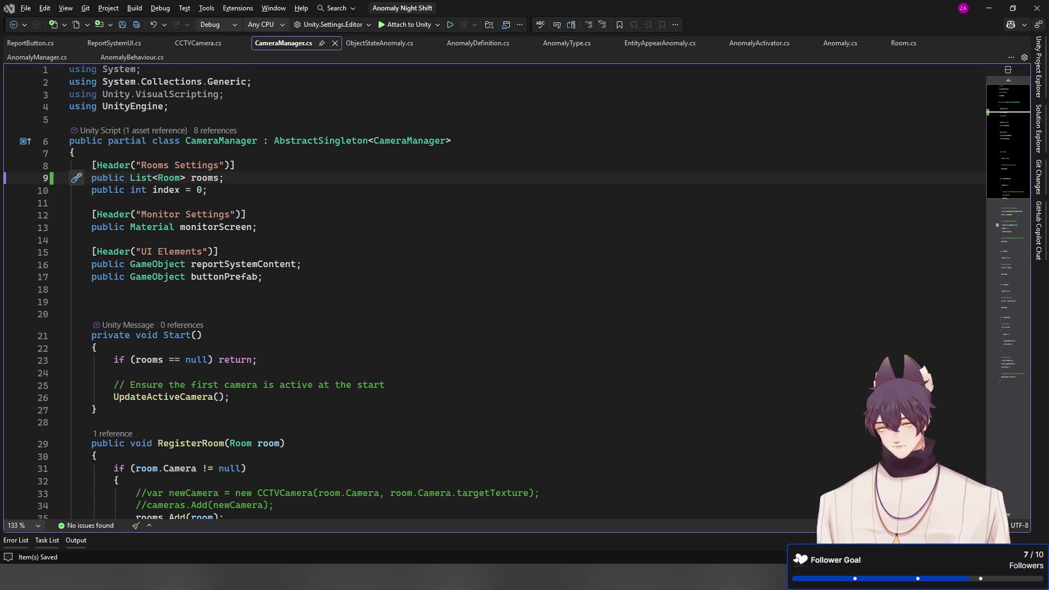
Open RoomManager.cs and delete the whole Update method and its comment
click(139, 266)
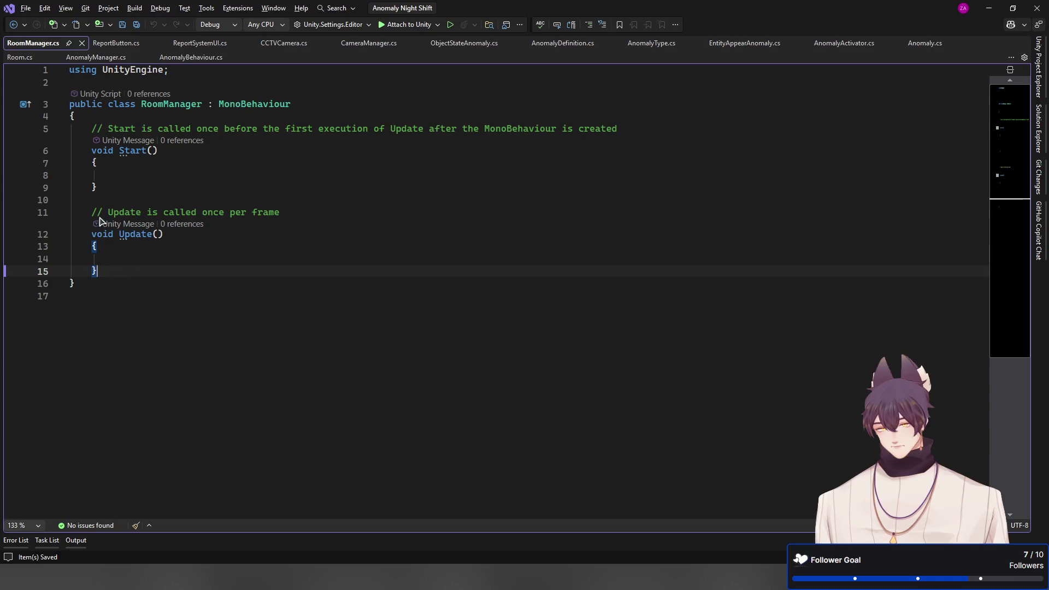
drag(92, 128, 98, 217)
click(109, 198)
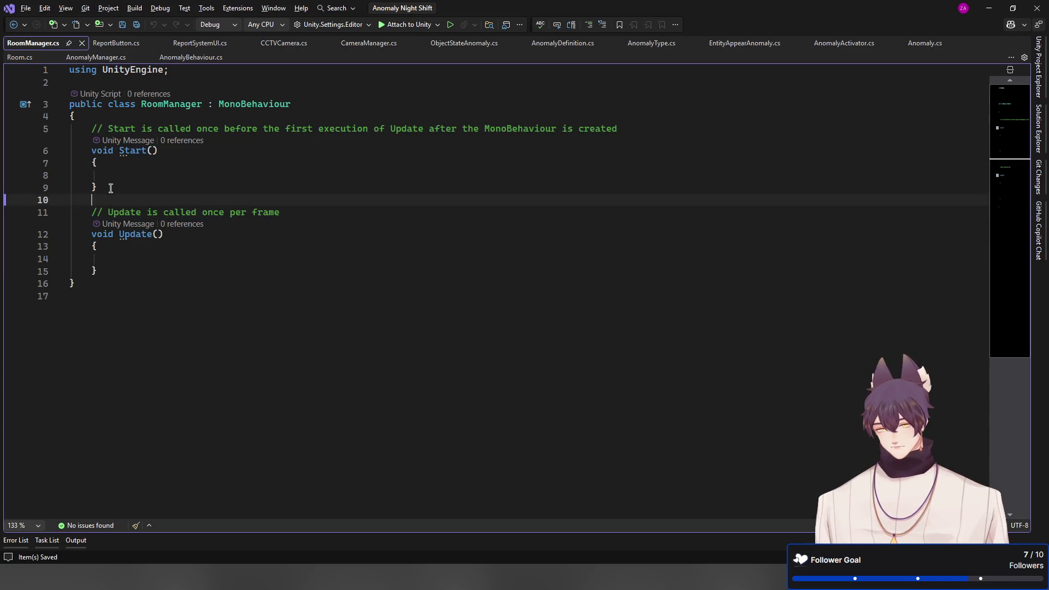
key(shift+Home)
click(107, 186)
shift+click(108, 270)
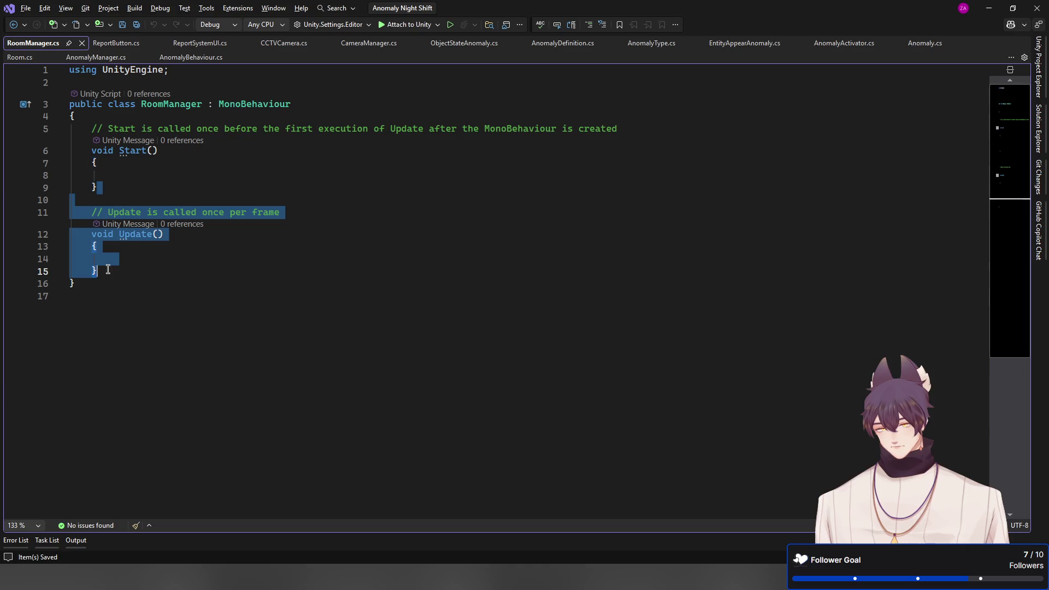
key(Delete)
Delete the template comment line above the Start method
key(Up)
key(Up)
key(Up)
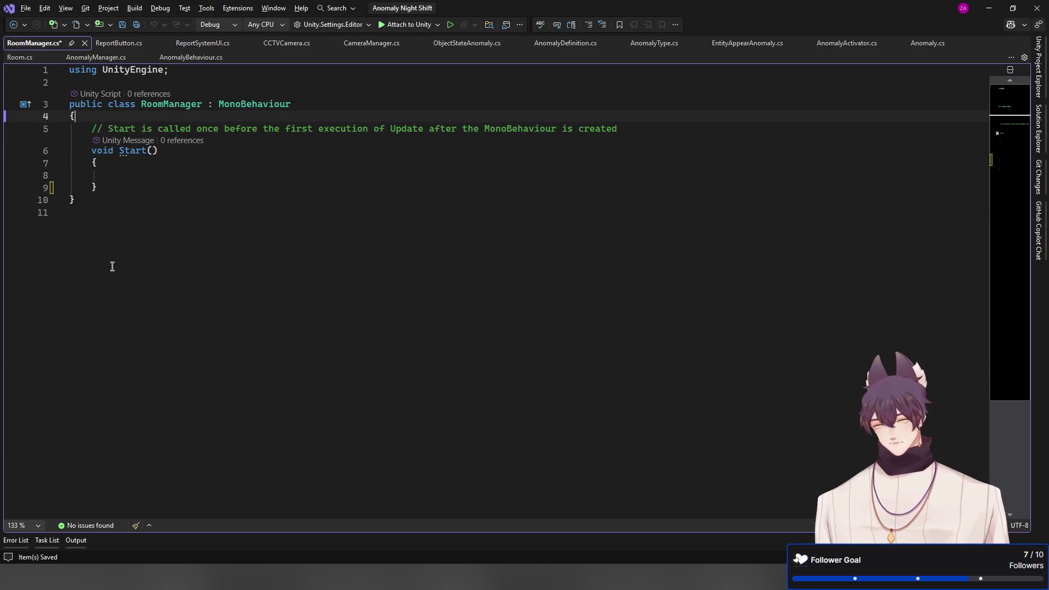
key(Down)
key(shift+End)
key(Delete)
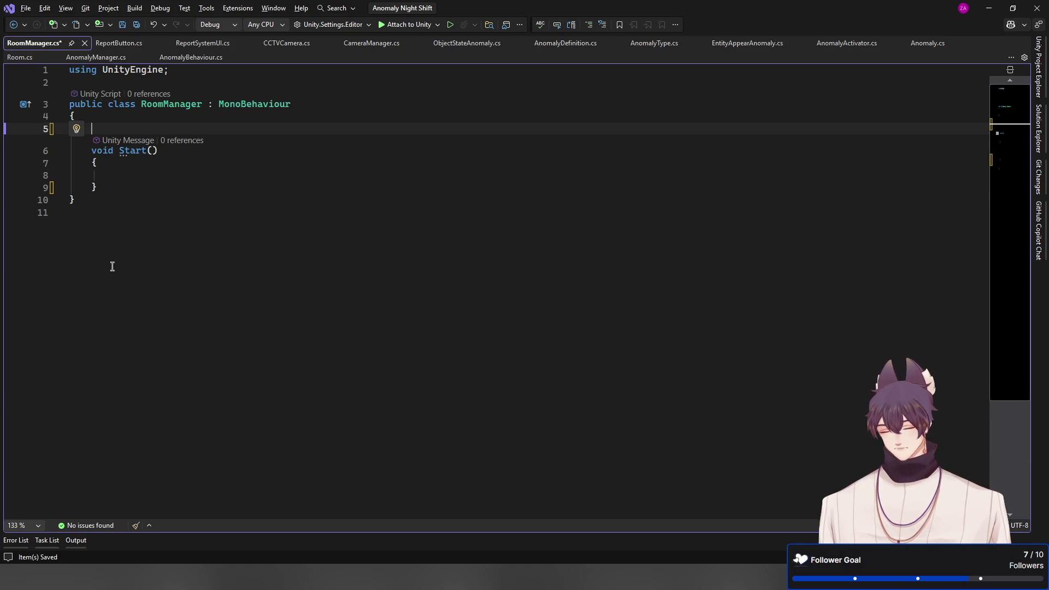
Add a public Scene field and the SceneManagement namespace import to RoomManager, then save
text(public Sc)
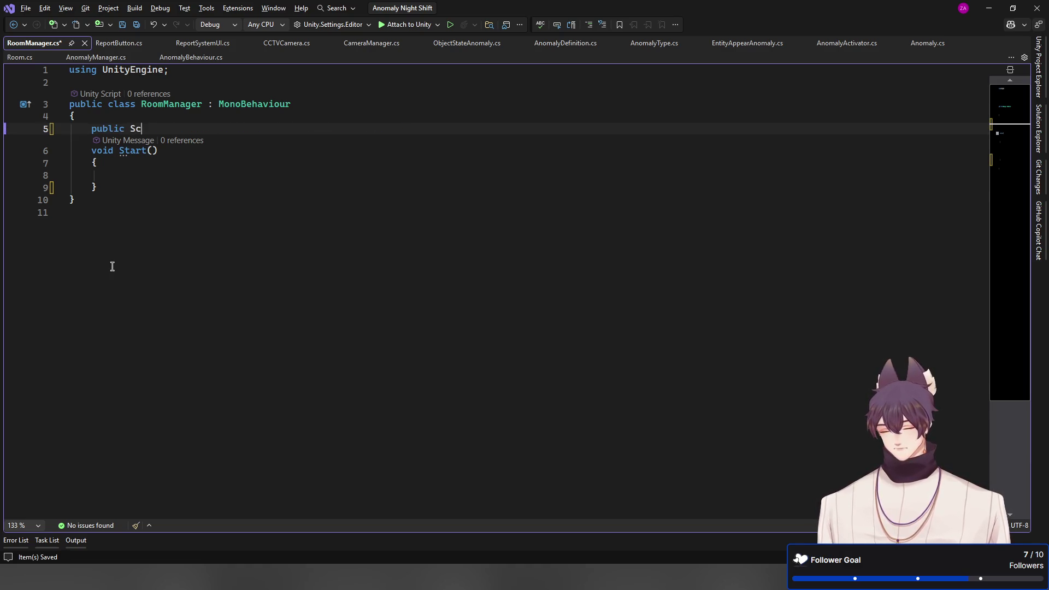
text(ene)
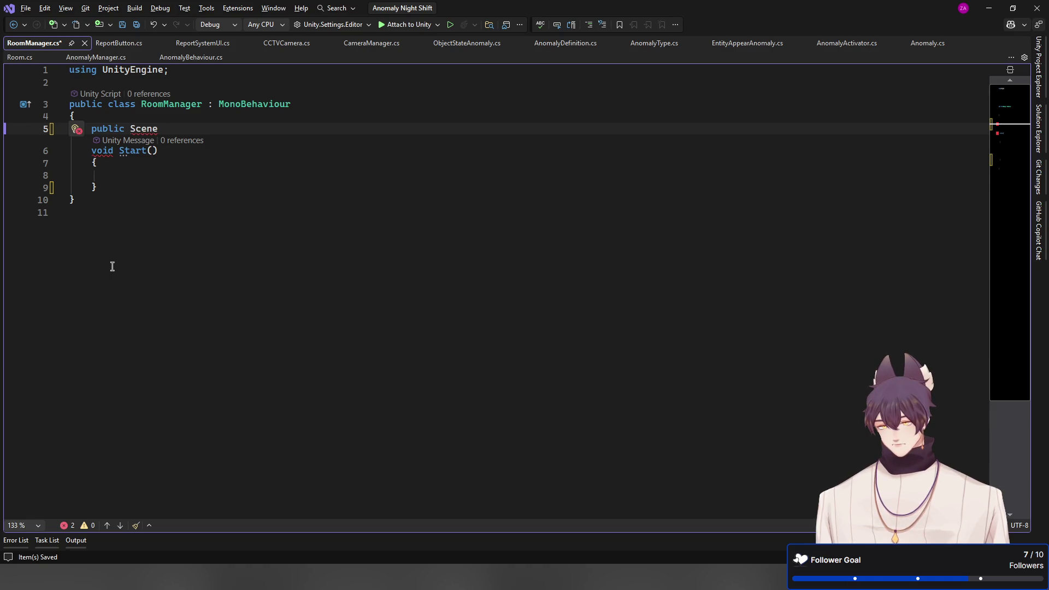
key(ctrl+period)
key(Return)
text(scene;)
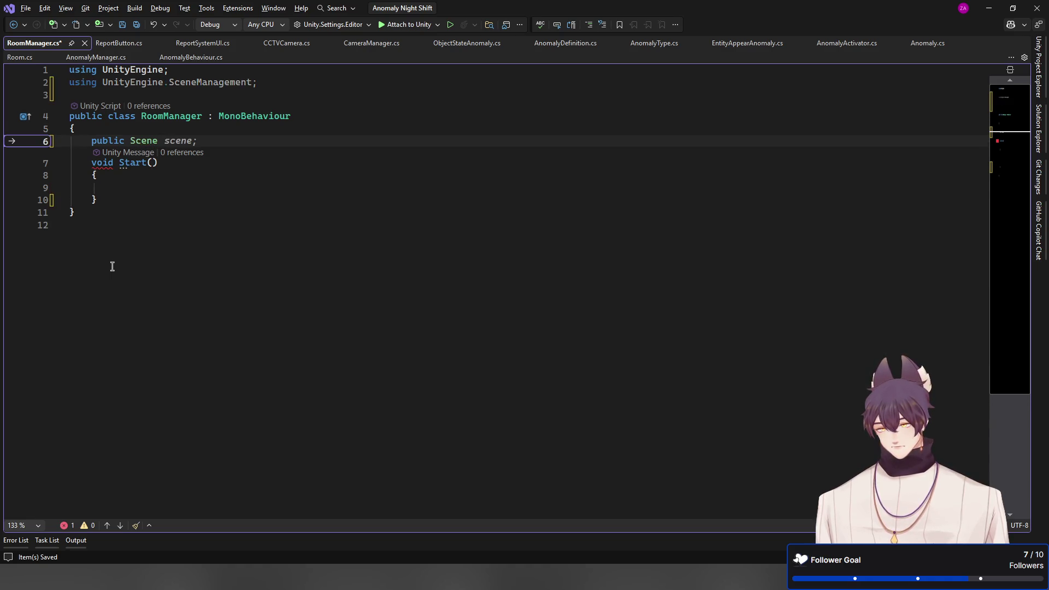
key(ctrl+s)
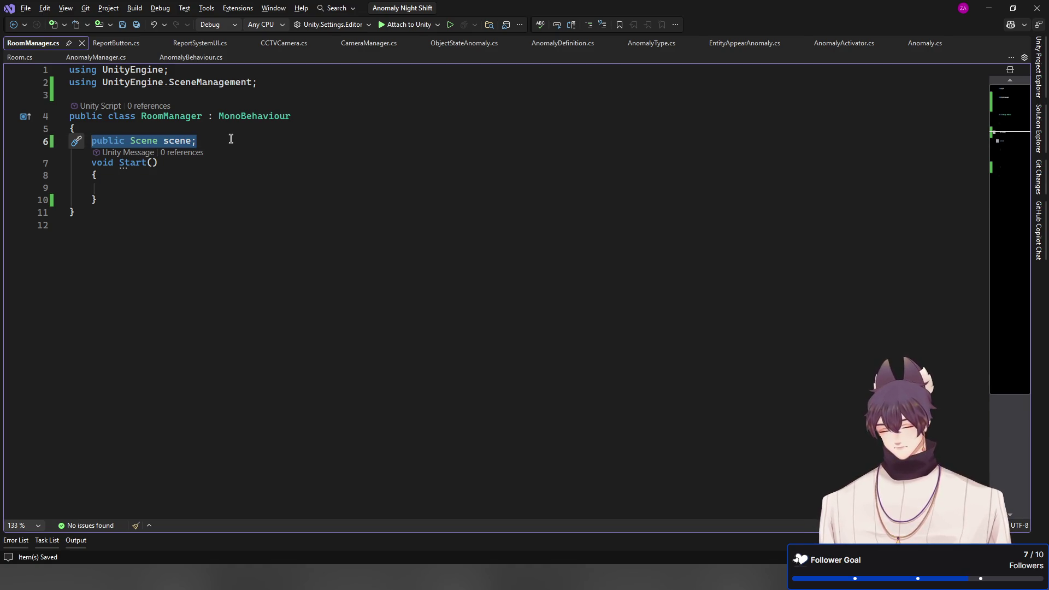
Declare a public string[] rooms field in RoomManager
text(public )
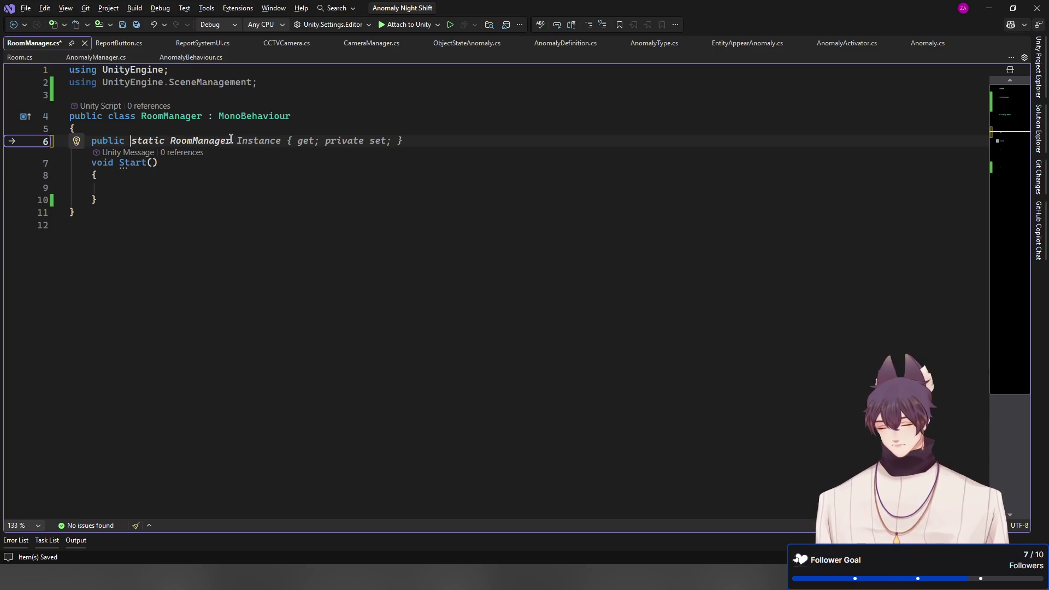
text(string)
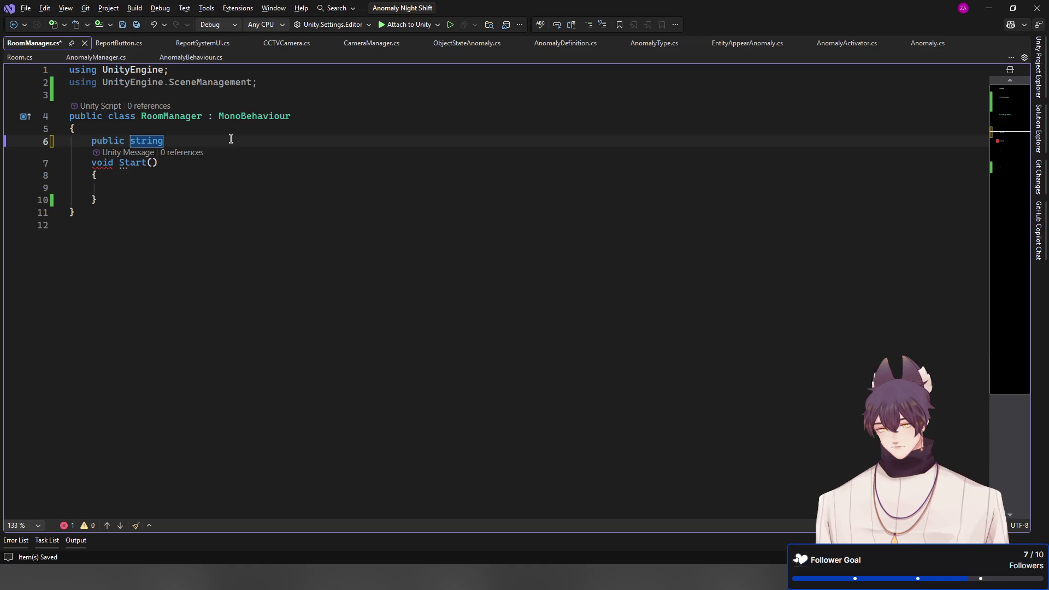
text([])
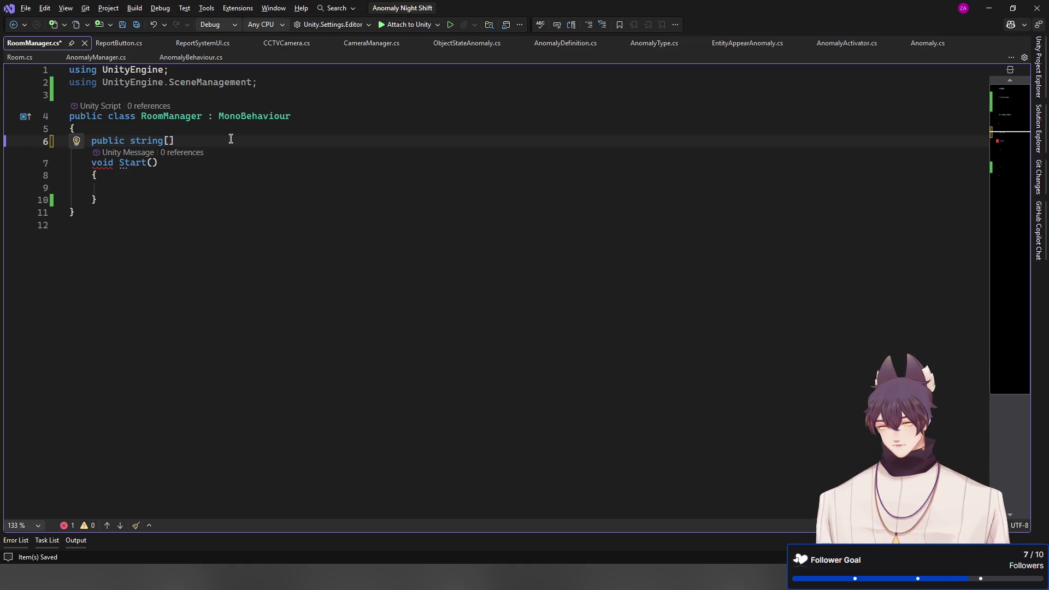
text( S)
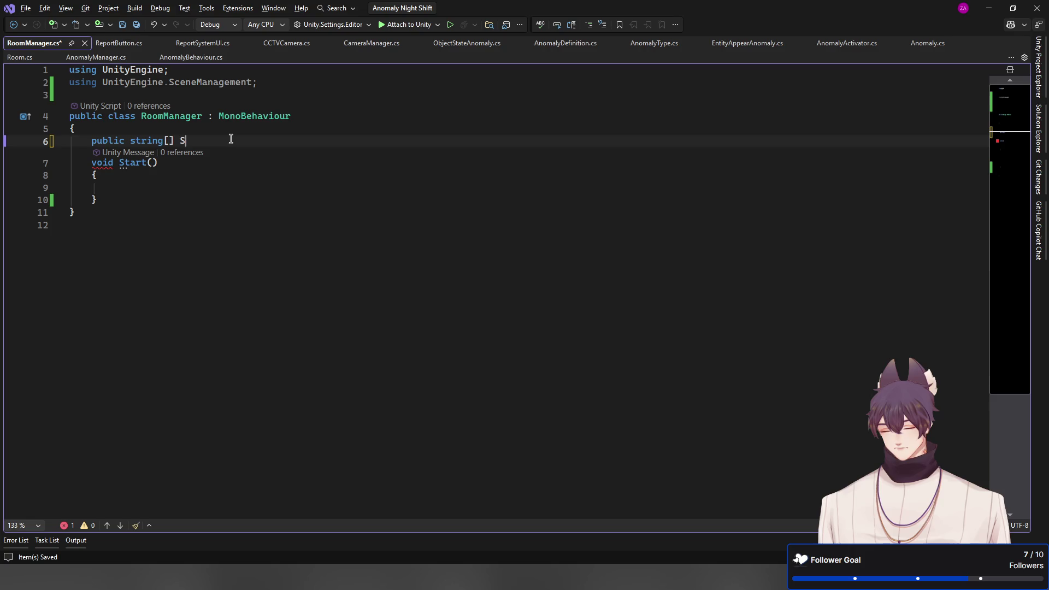
key(BackSpace)
text(R)
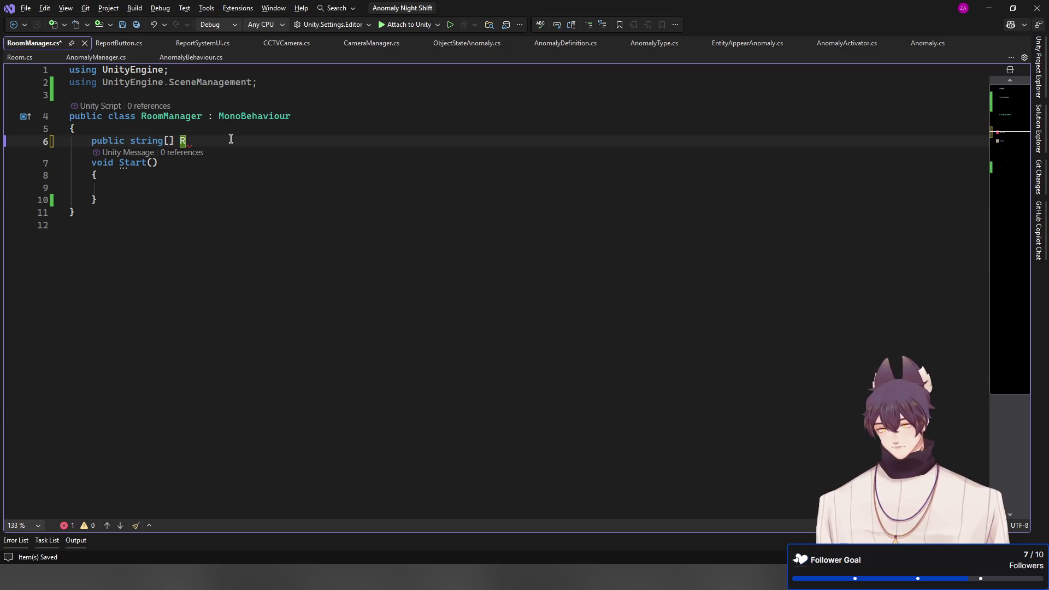
key(BackSpace)
text(rooms;)
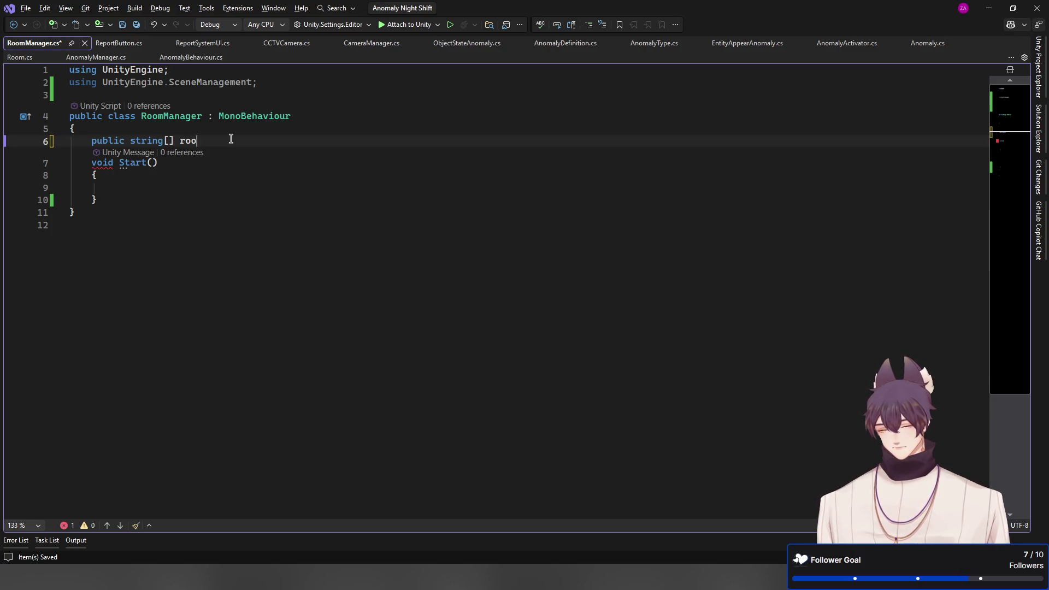
In Start, loop over rooms with foreach, loading each scene with LoadSceneMode.Additive, and save
key(Down)
key(Down)
key(Down)
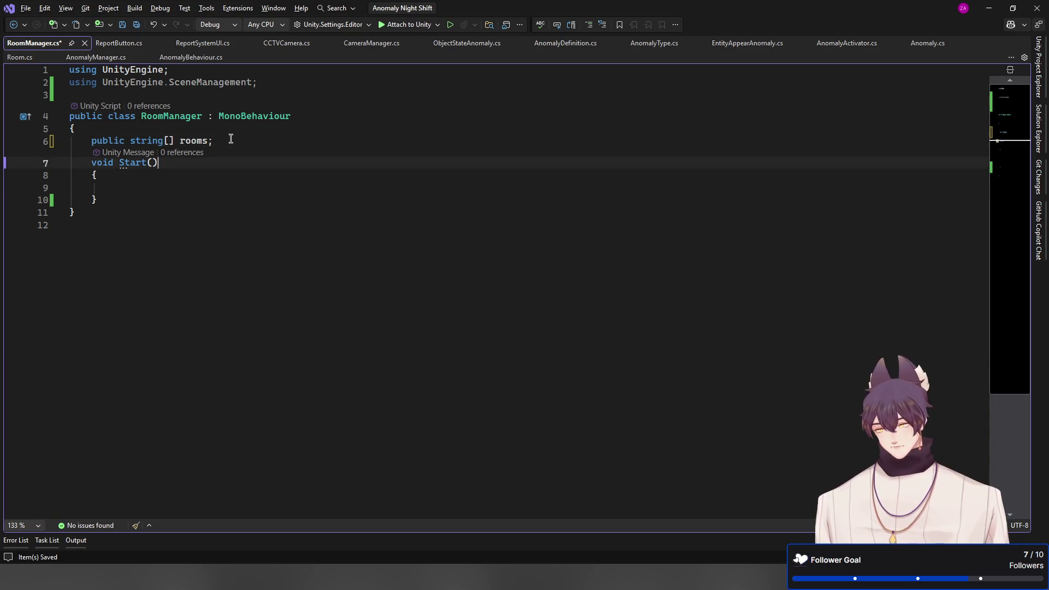
text(f)
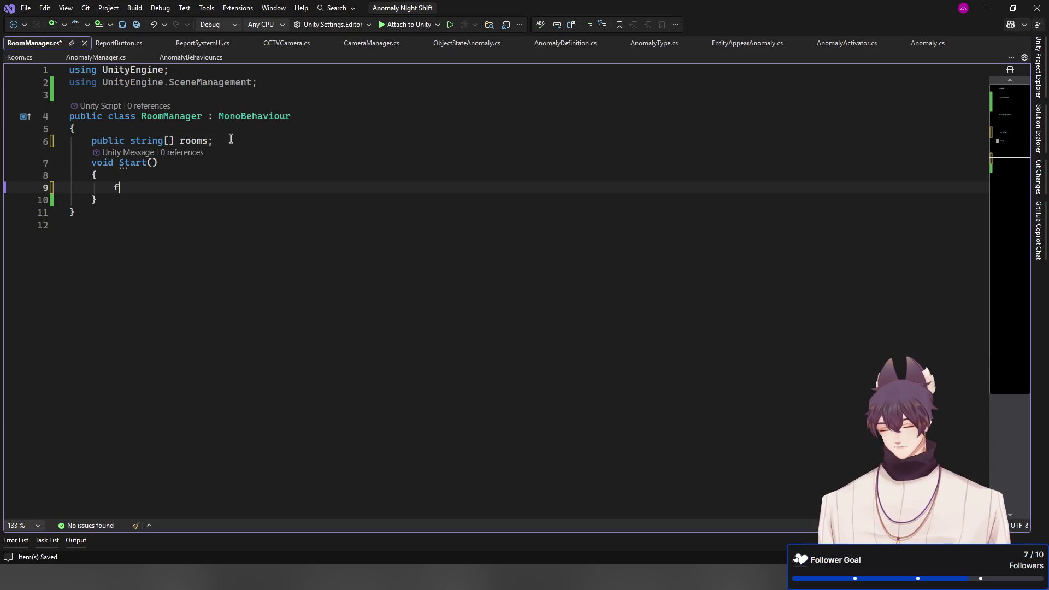
text(oreach)
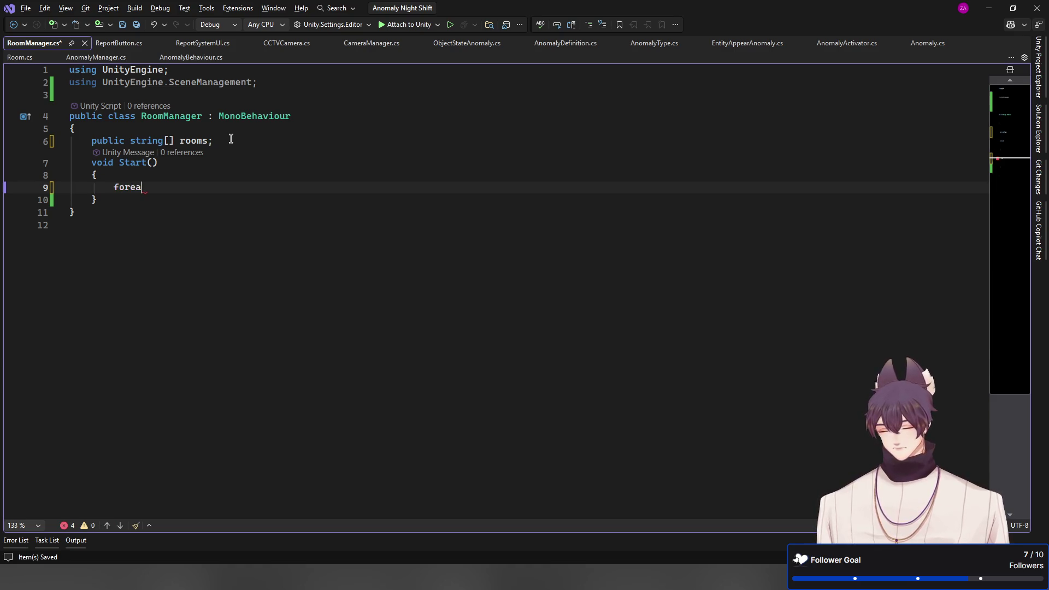
key(Tab)
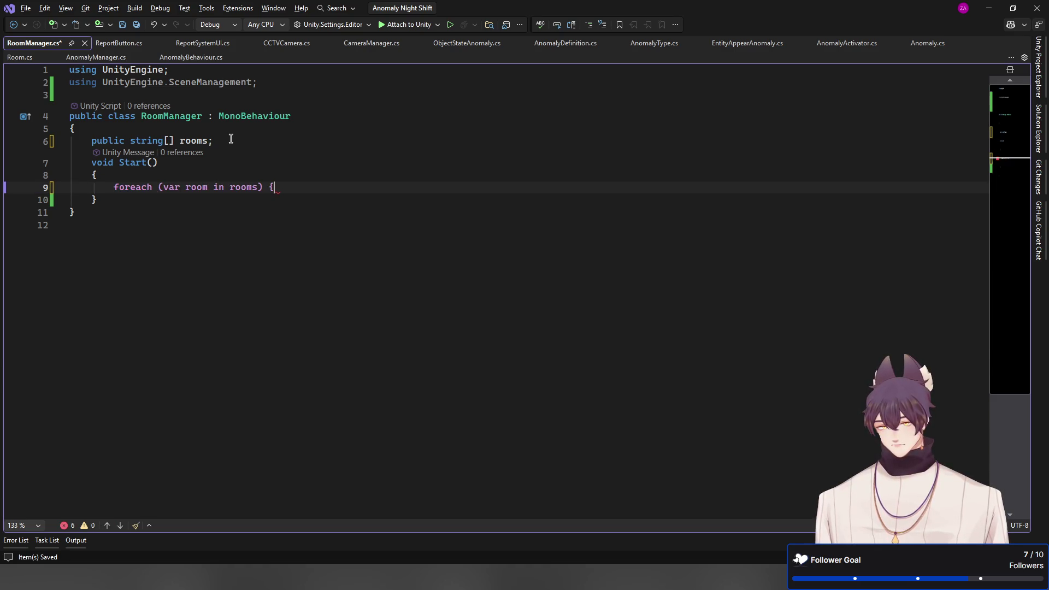
key(Return)
text(})
key(Left)
key(Return)
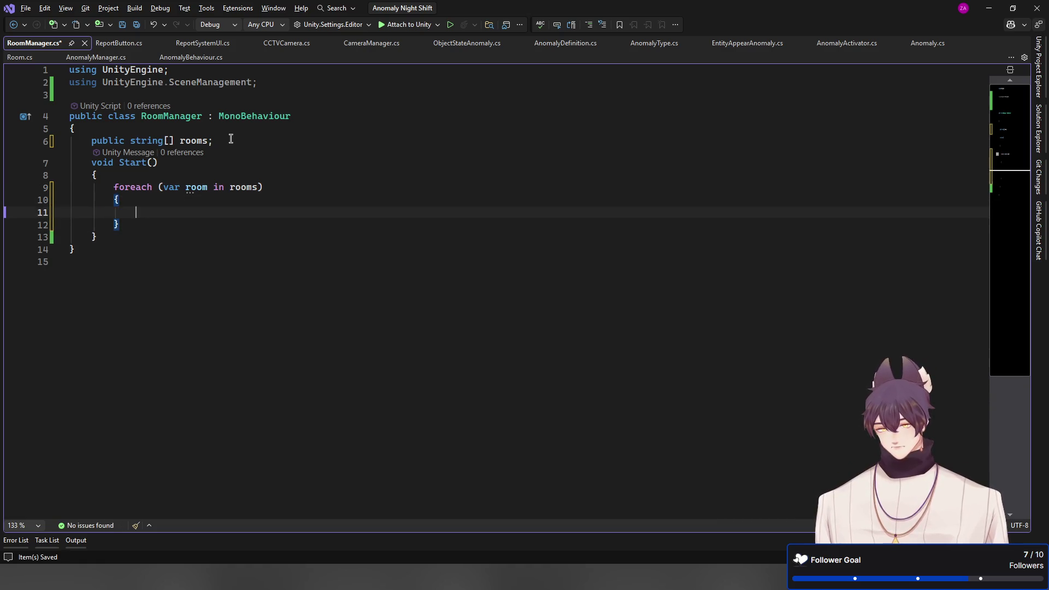
key(Tab)
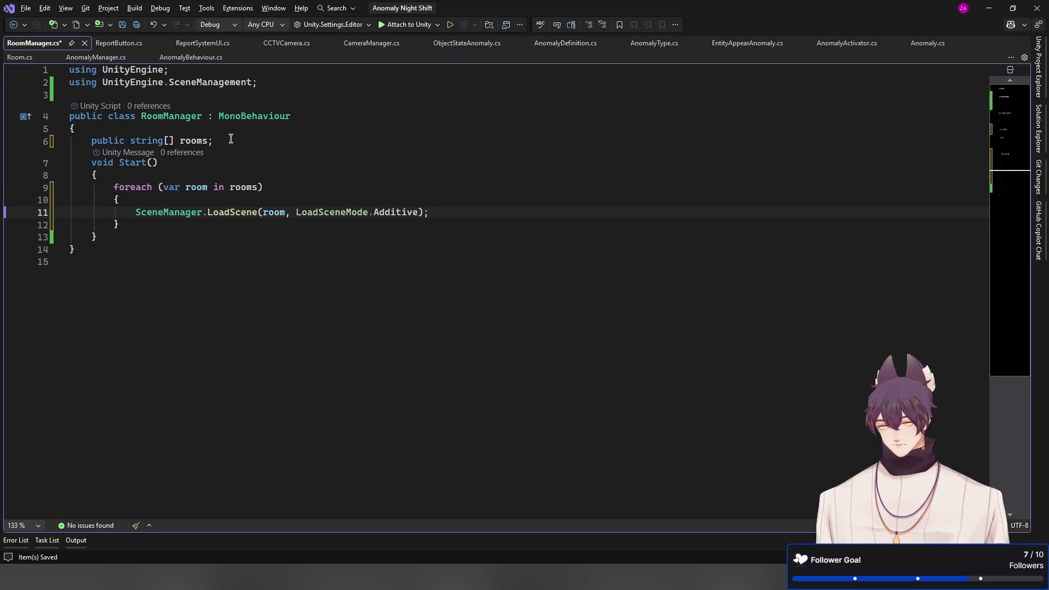
key(ctrl+s)
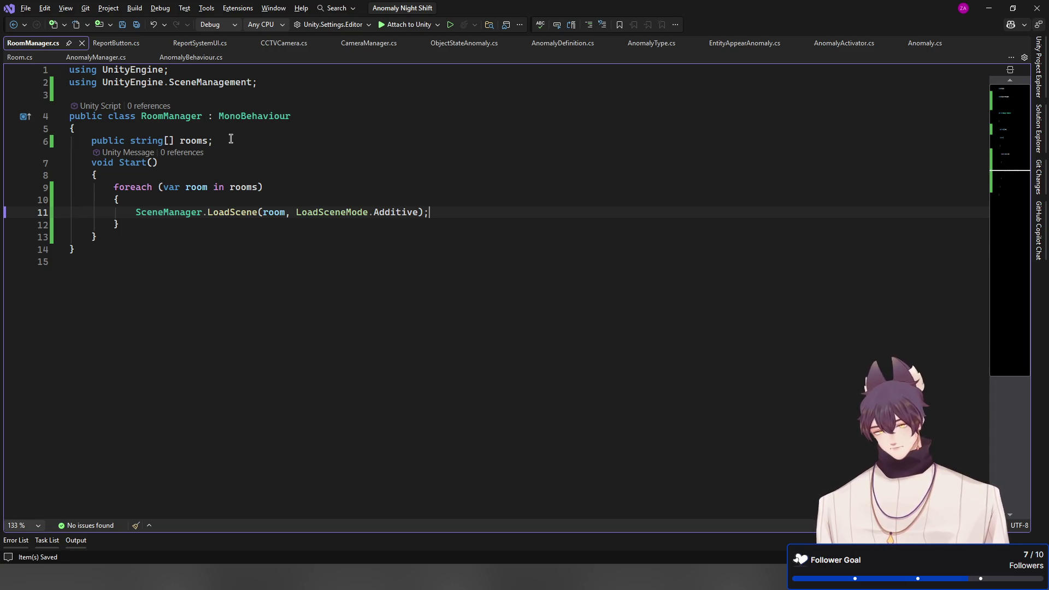
Change the loading call to SceneManager.LoadSceneAsync, save, and return to Unity
click(227, 212)
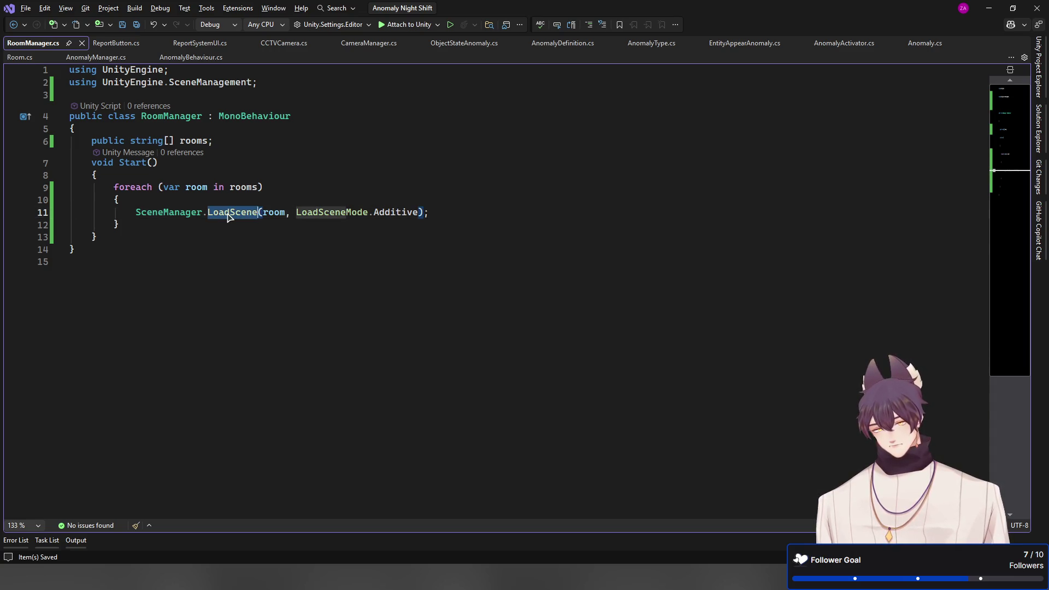
key(ctrl+Delete)
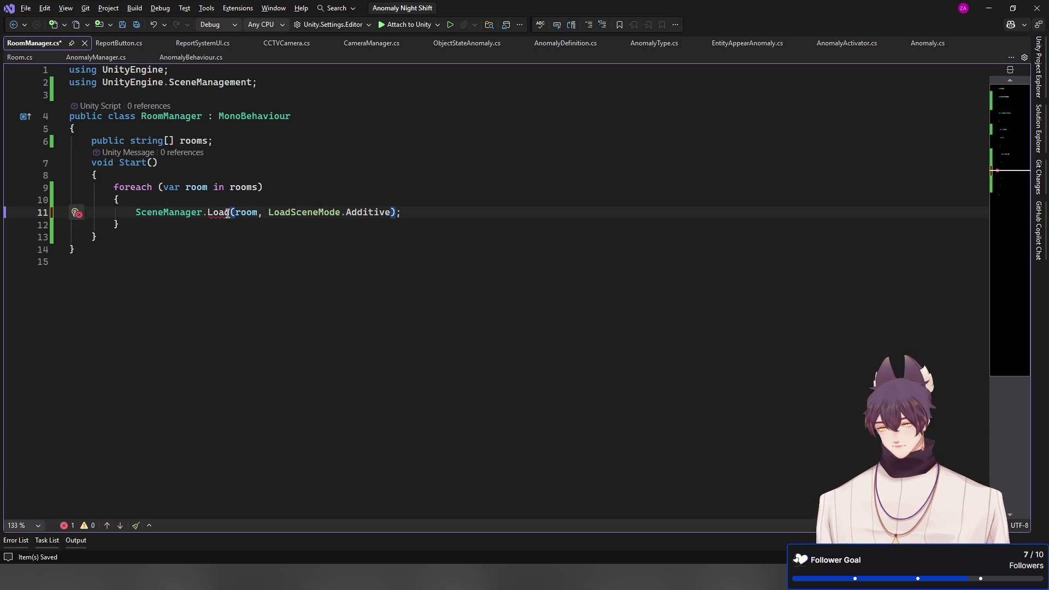
key(Tab)
key(ctrl+s)
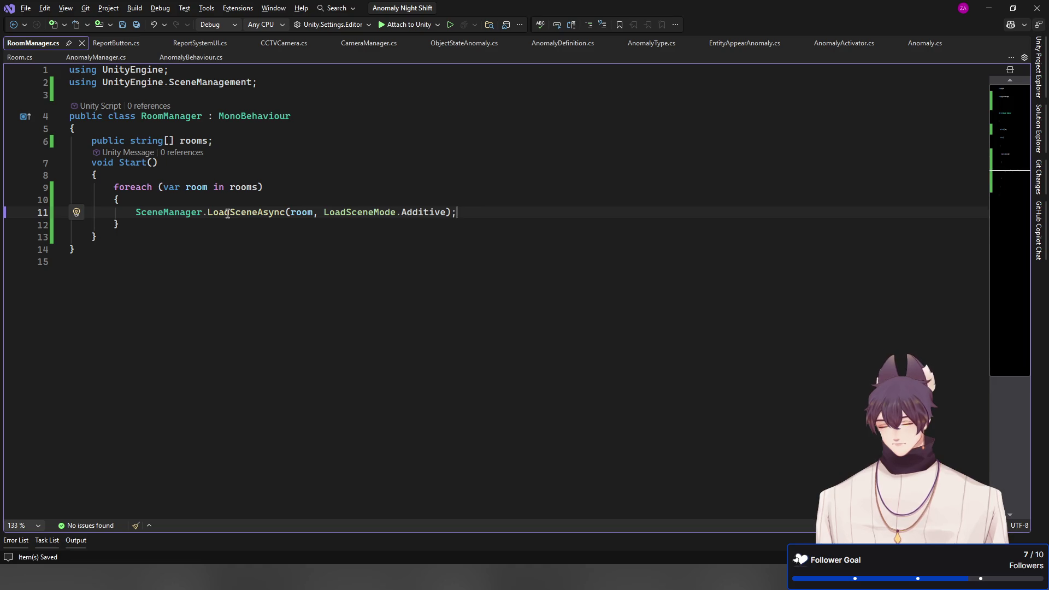
key(alt+Tab)
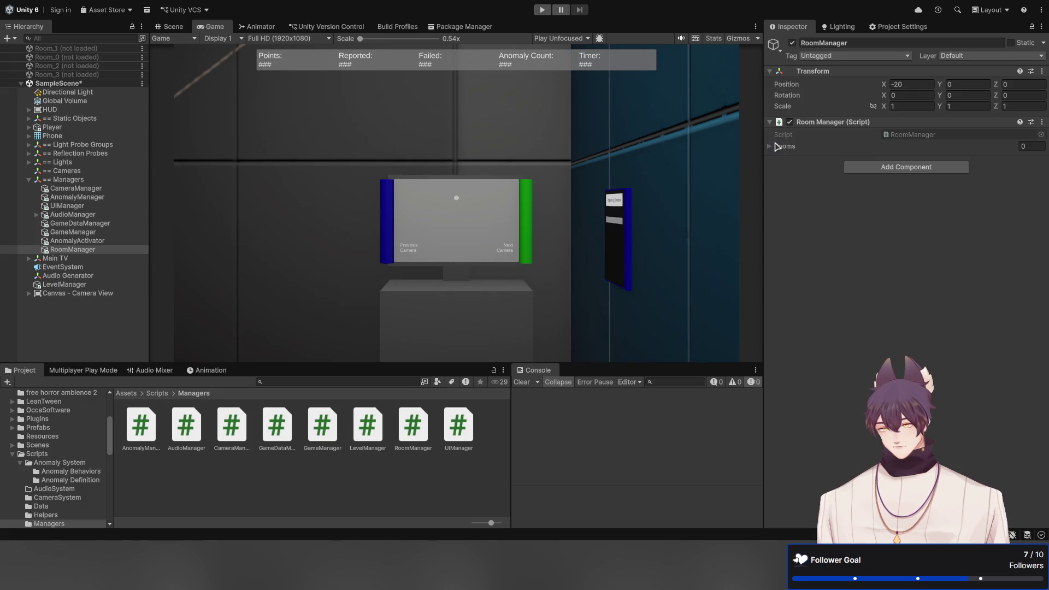
Add two entries to RoomManager's Rooms list, named Room_0 and Room_1
click(771, 148)
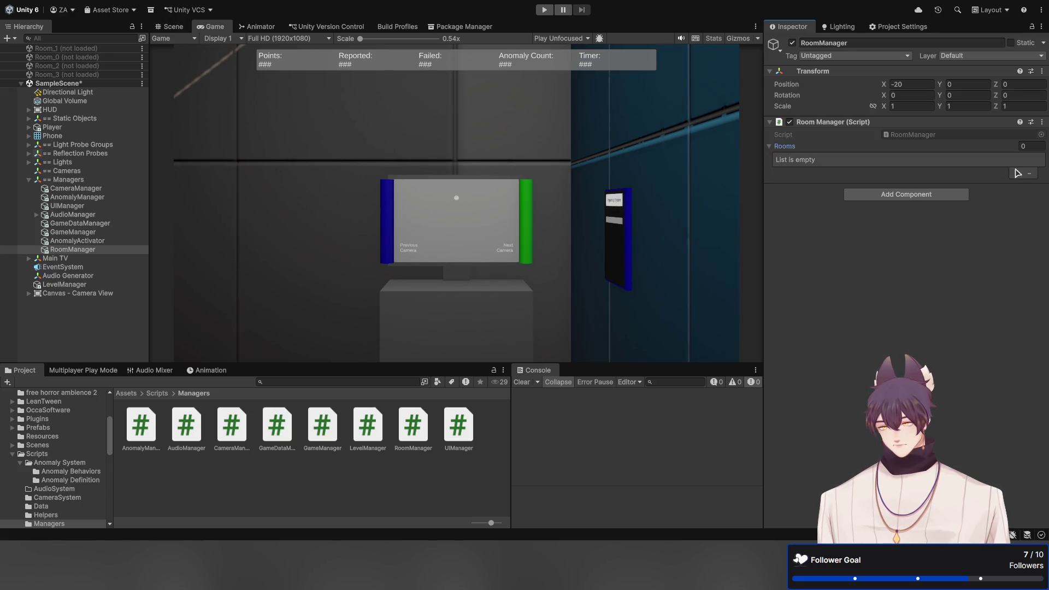
click(1016, 173)
click(1017, 174)
click(994, 158)
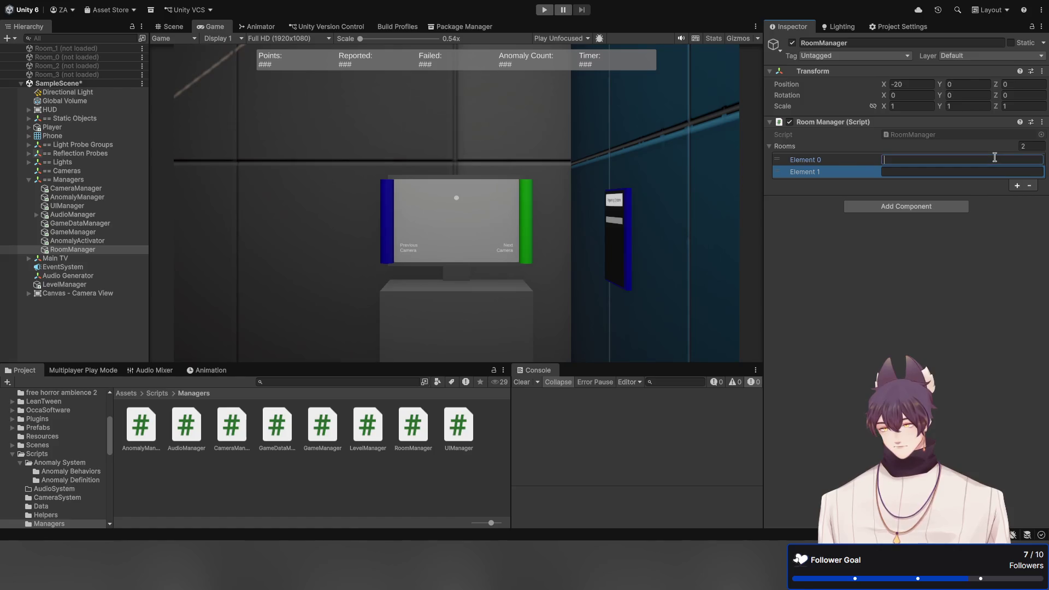
text(Room_1)
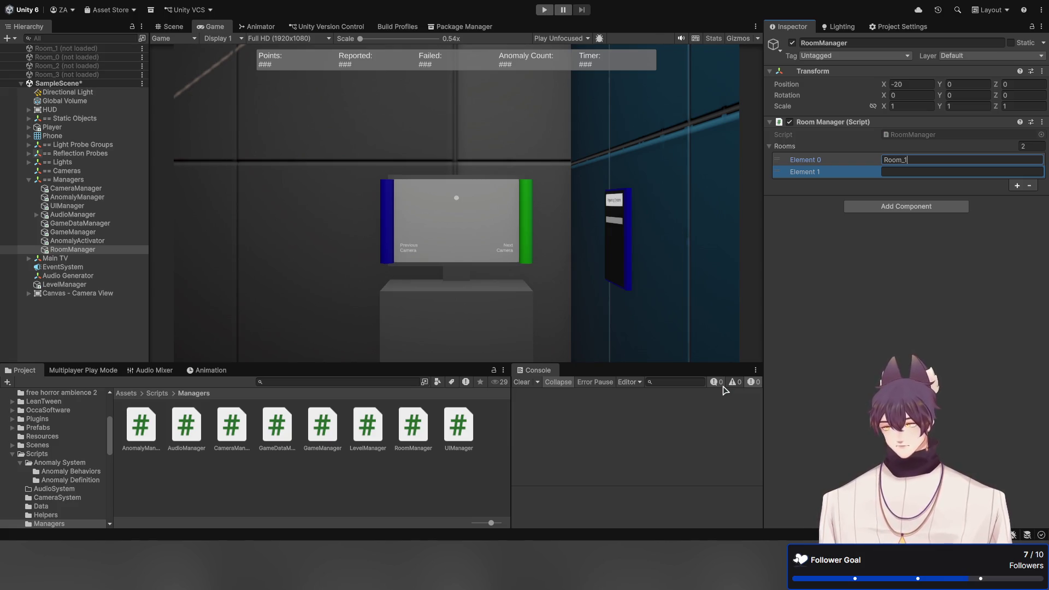
key(BackSpace)
text(0)
key(Tab)
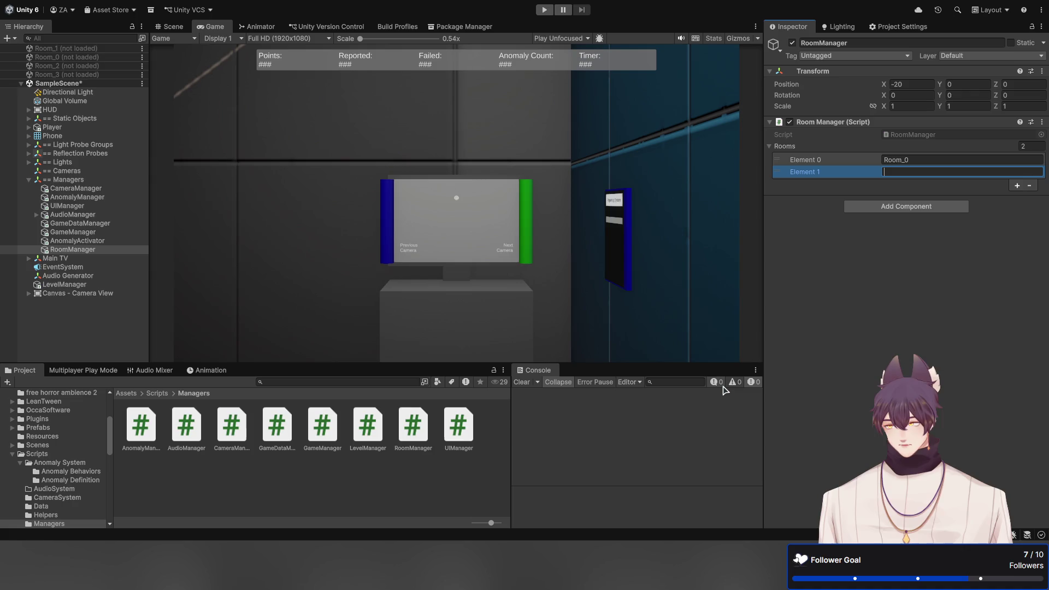
text(Room_1)
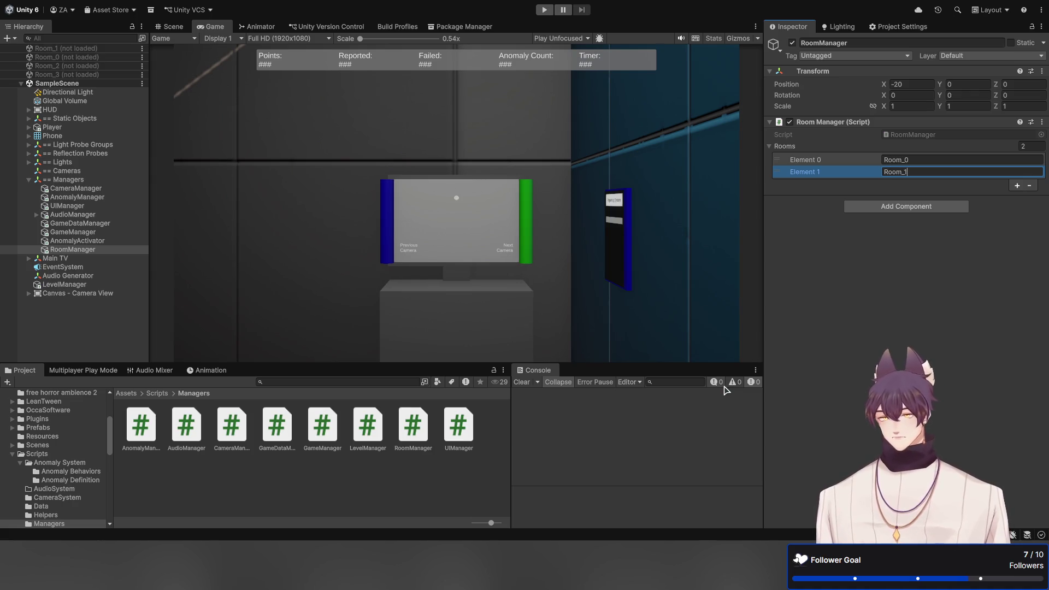
key(Return)
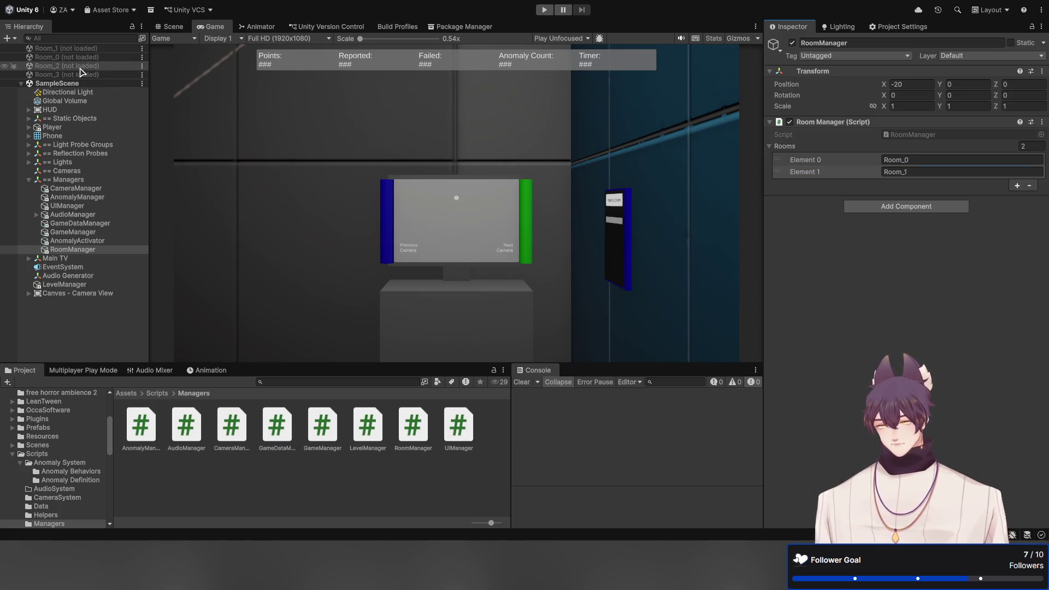
Reorder the room scenes in the Hierarchy so Room_0 sits above Room_1
click(71, 57)
key(ctrl+z)
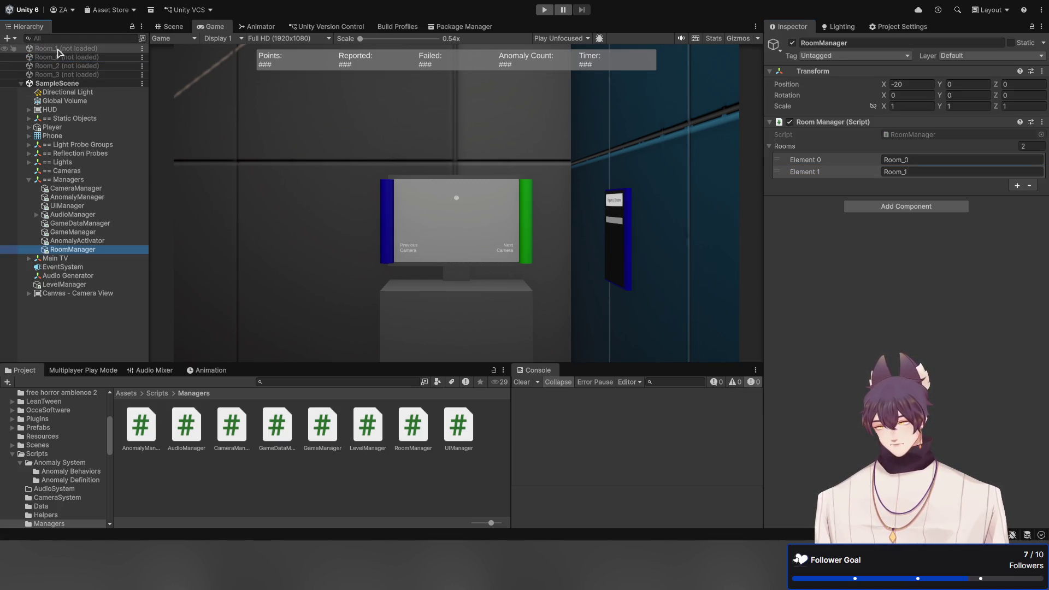
key(ctrl+y)
key(ctrl+z)
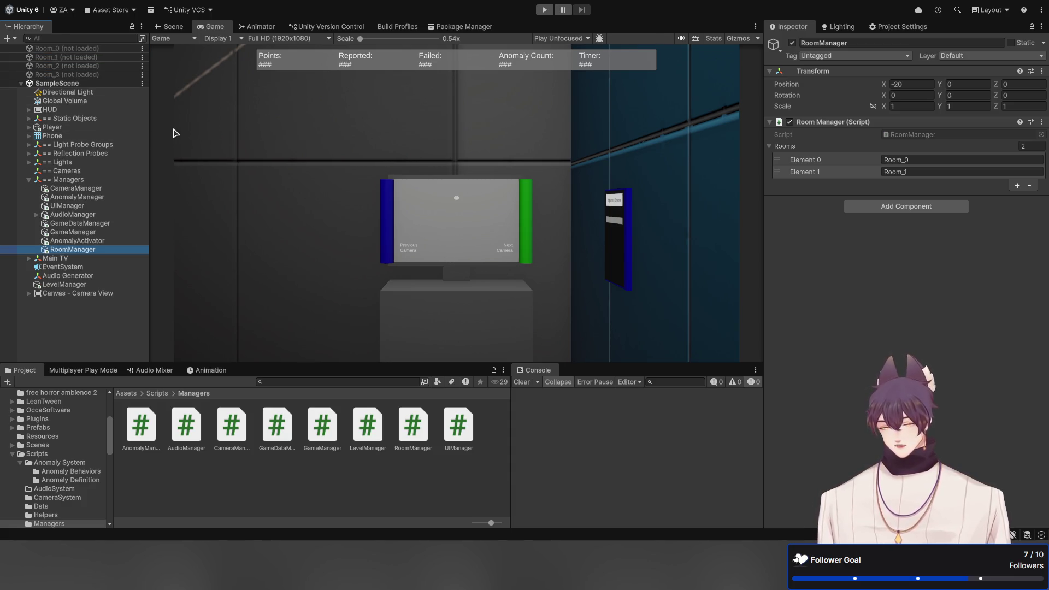
Play the game to load Room_0 and Room_1, then inspect the ArgumentOutOfRangeException's stack trace
click(173, 27)
click(210, 27)
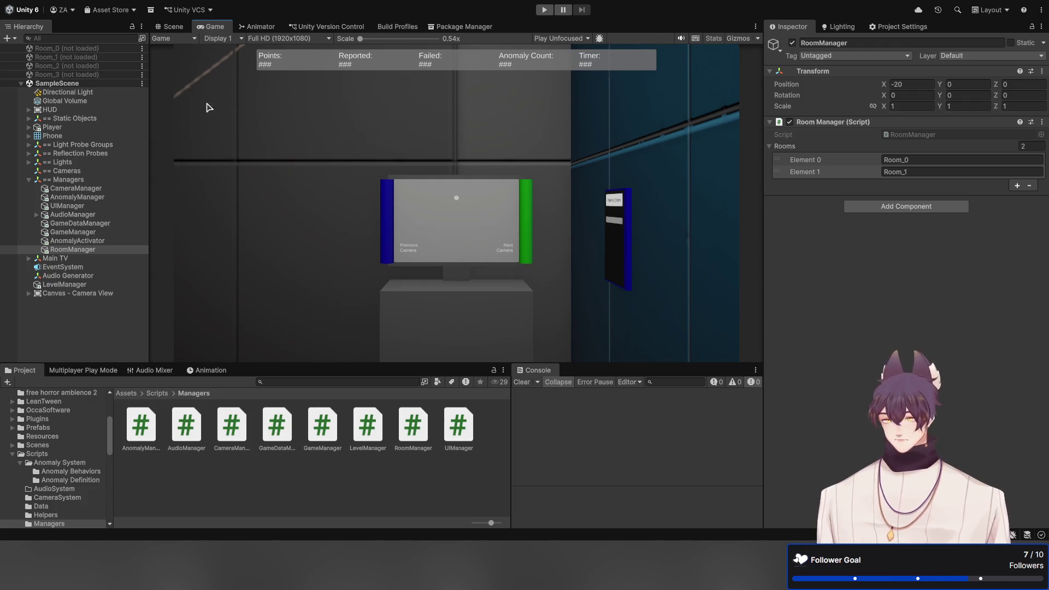
click(544, 10)
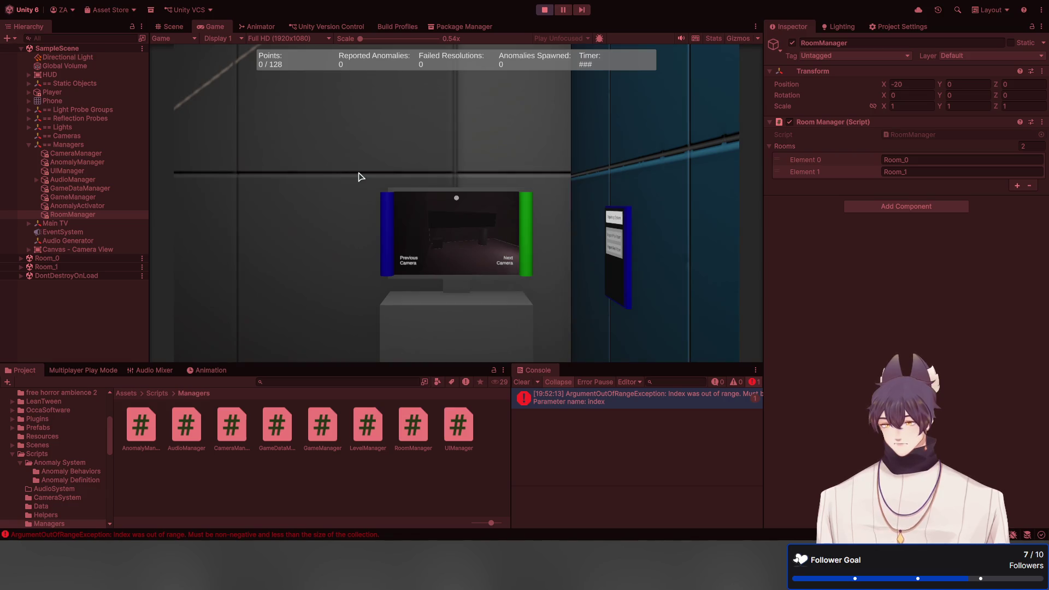
click(613, 403)
Open CameraManager.cs at the error line and review where UpdateActiveCamera is called
double_click(613, 403)
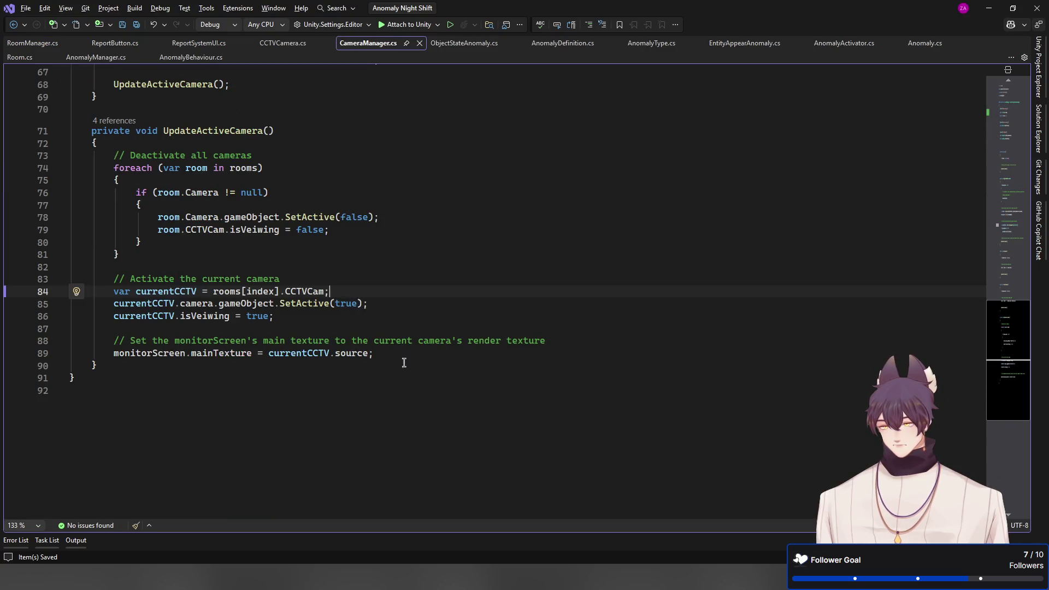
scroll(194, 296, up, 1)
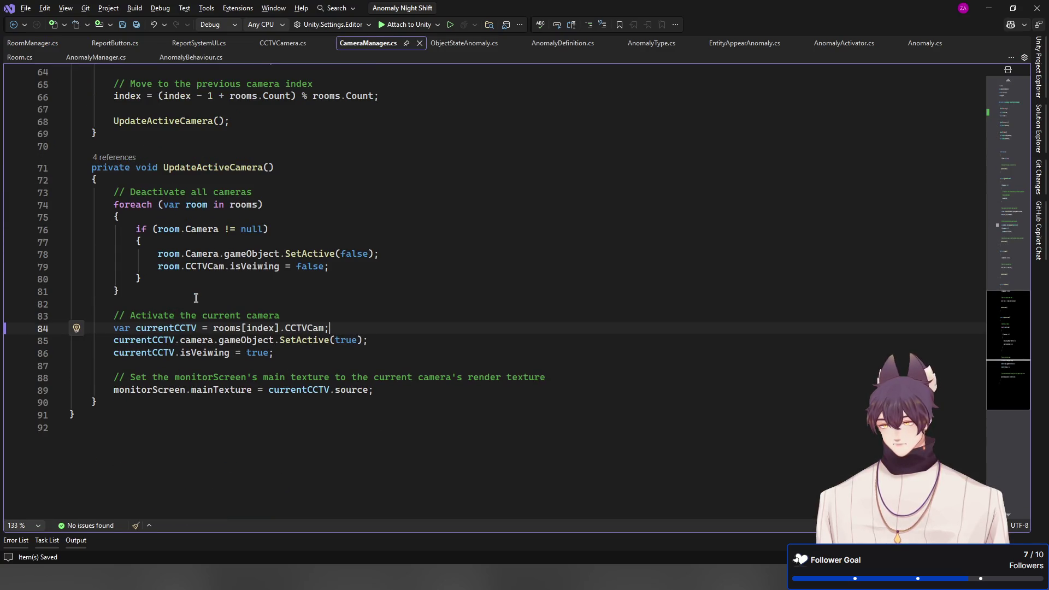
scroll(277, 251, up, 4)
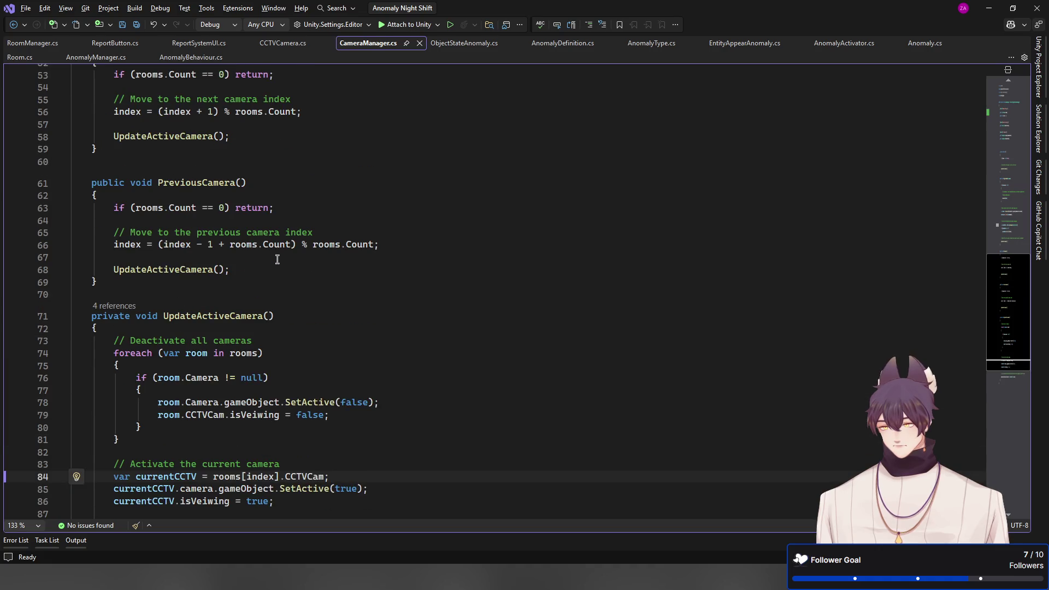
click(230, 316)
scroll(268, 273, up, 10)
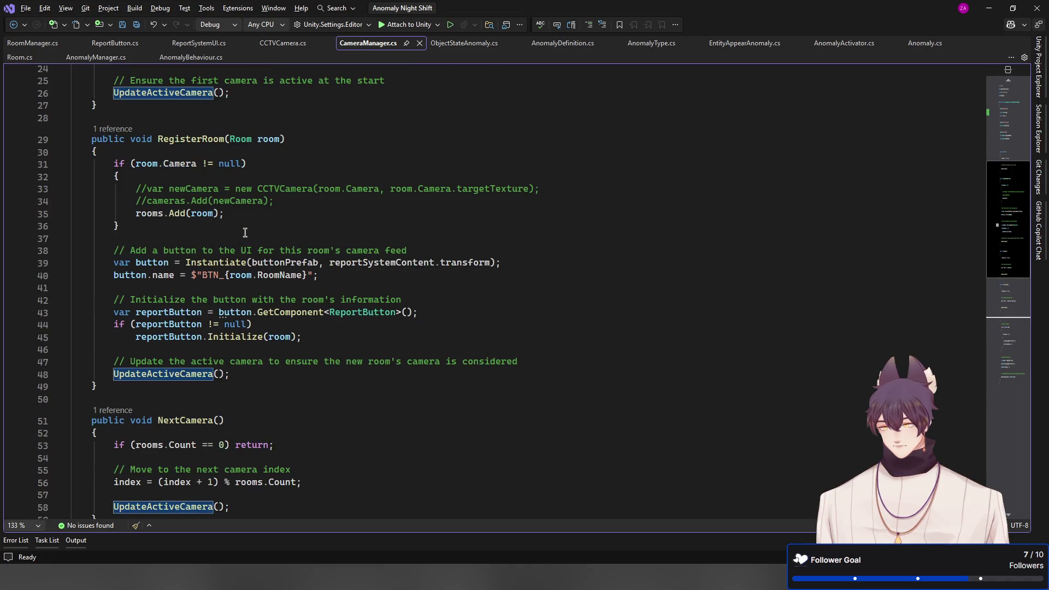
scroll(244, 232, up, 5)
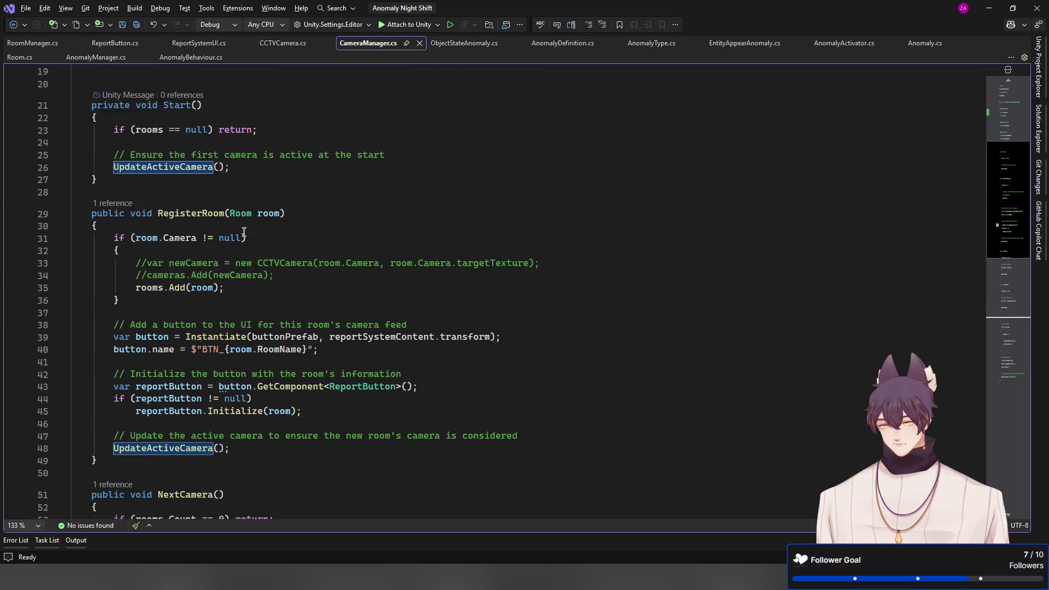
scroll(244, 232, down, 11)
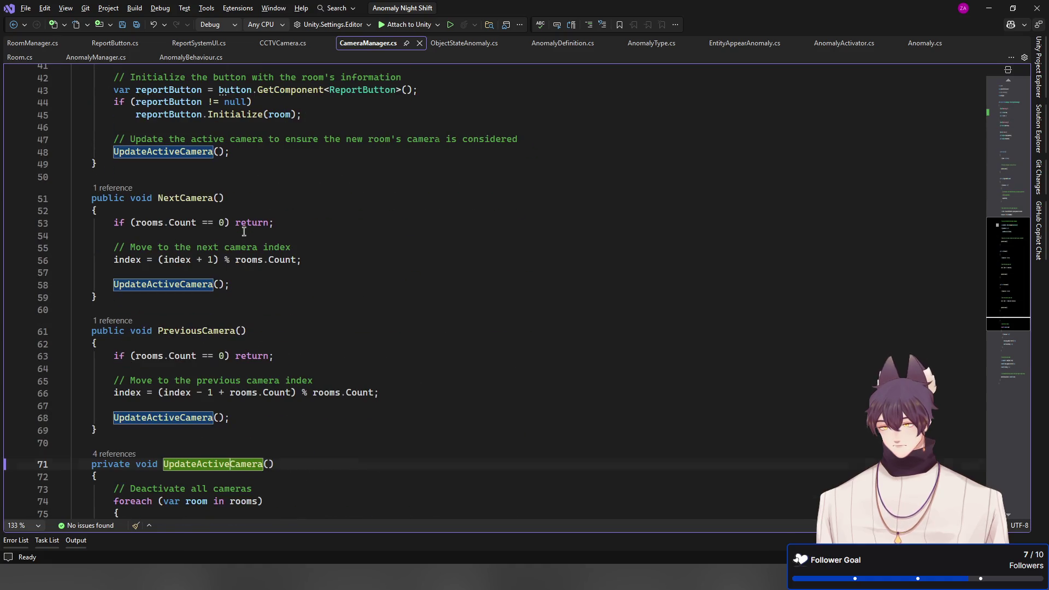
scroll(237, 257, down, 4)
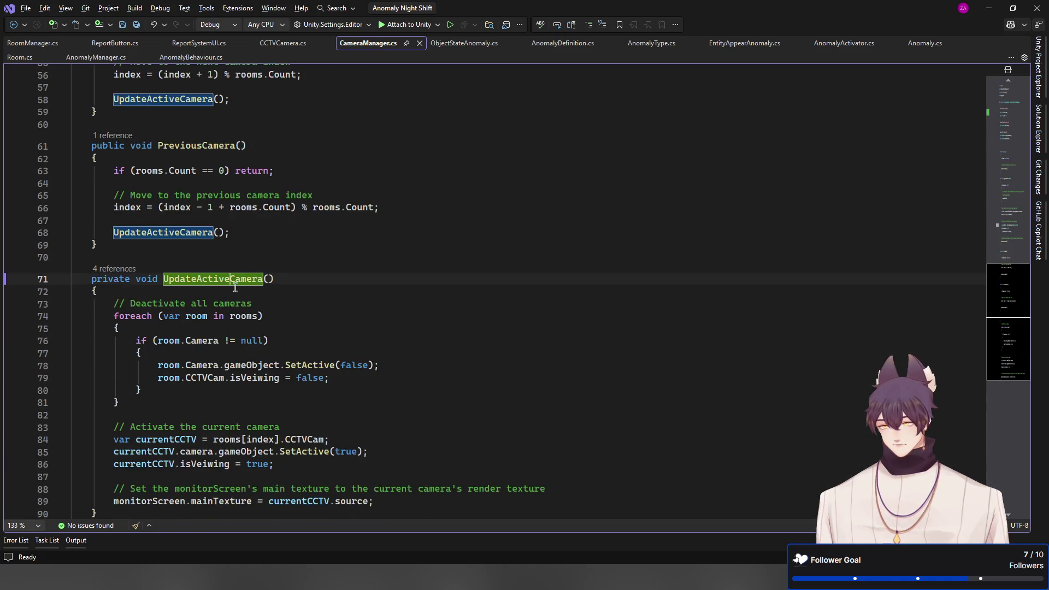
scroll(231, 243, down, 4)
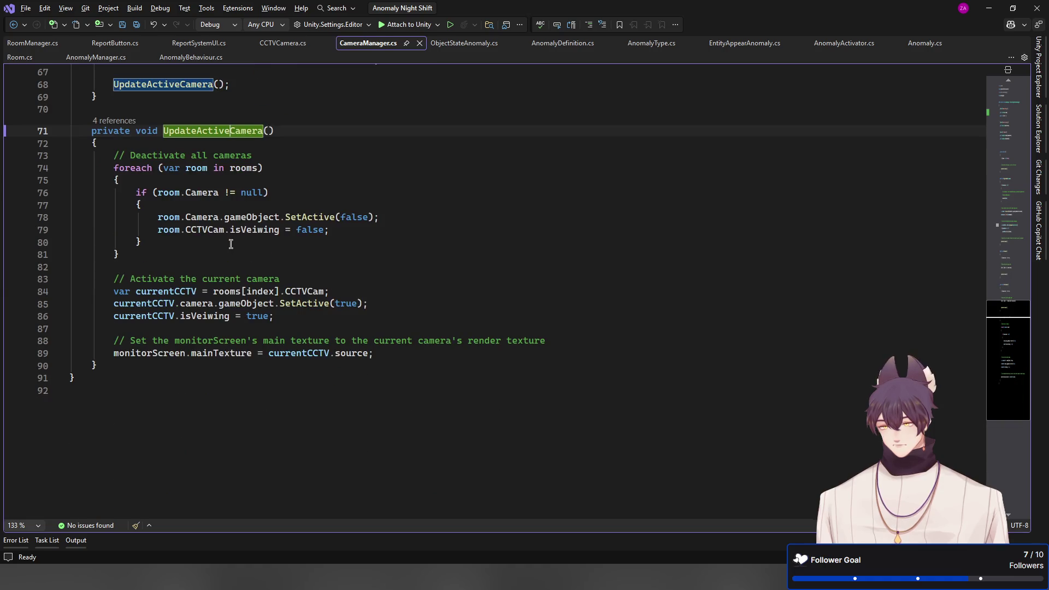
Insert 'if(index == 0) return;' at the top of UpdateActiveCamera and save
click(283, 279)
key(Up)
key(Up)
key(Up)
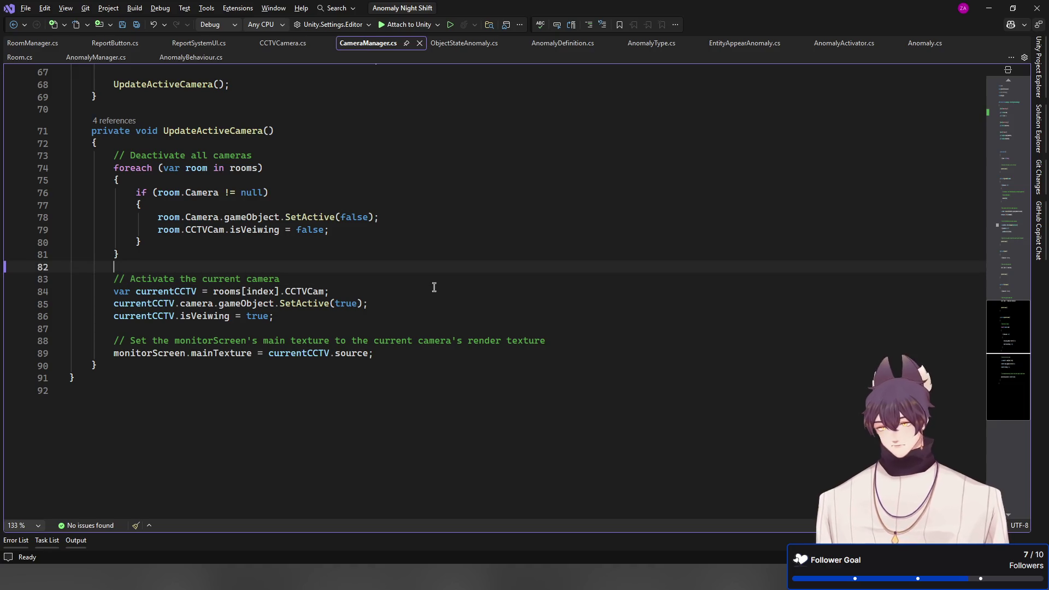
key(ctrl+Return)
key(ctrl+Return)
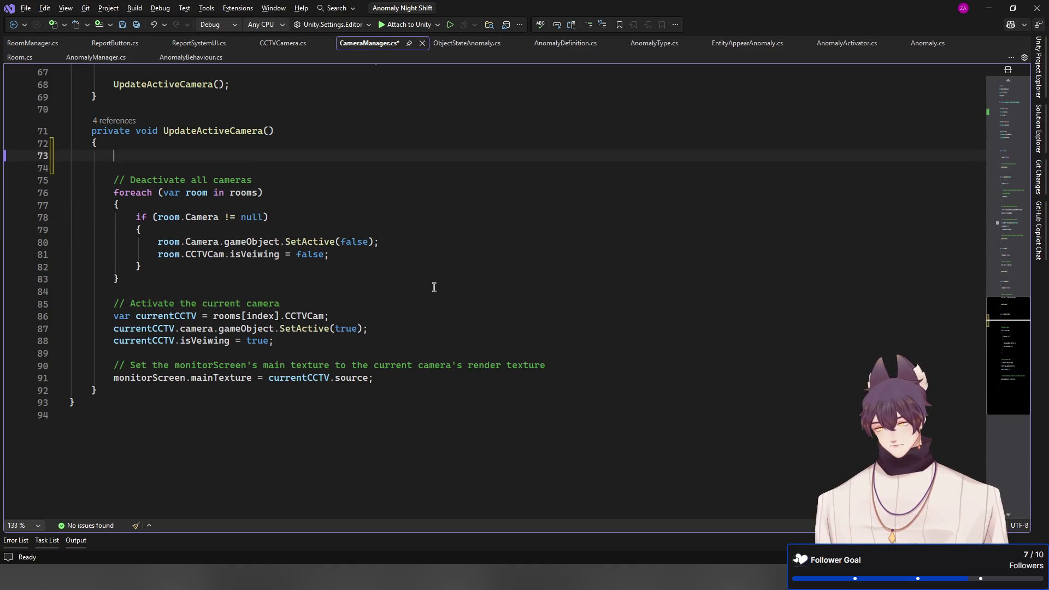
text(if()
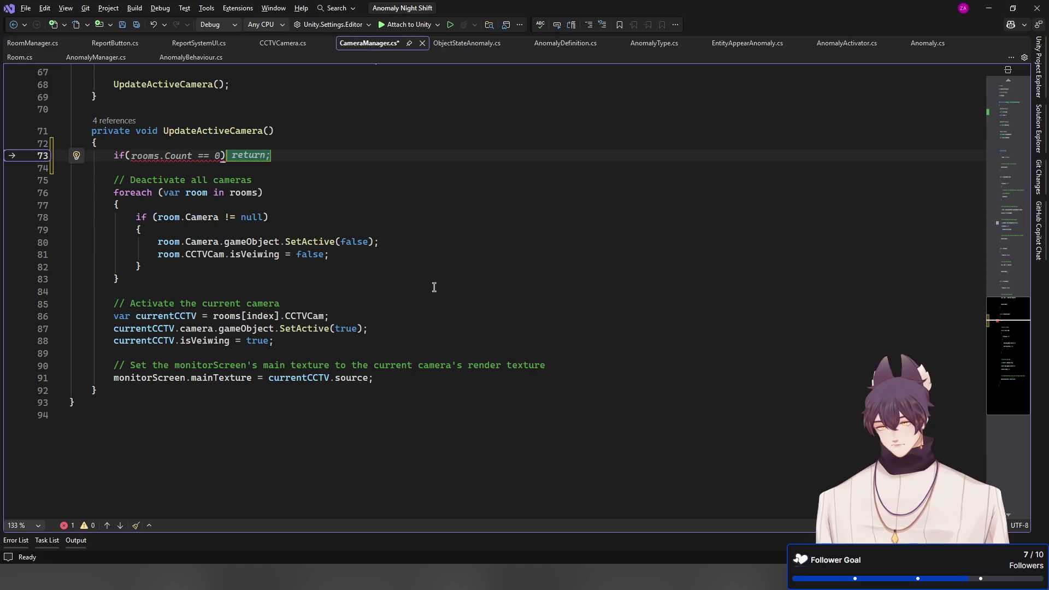
text(index)
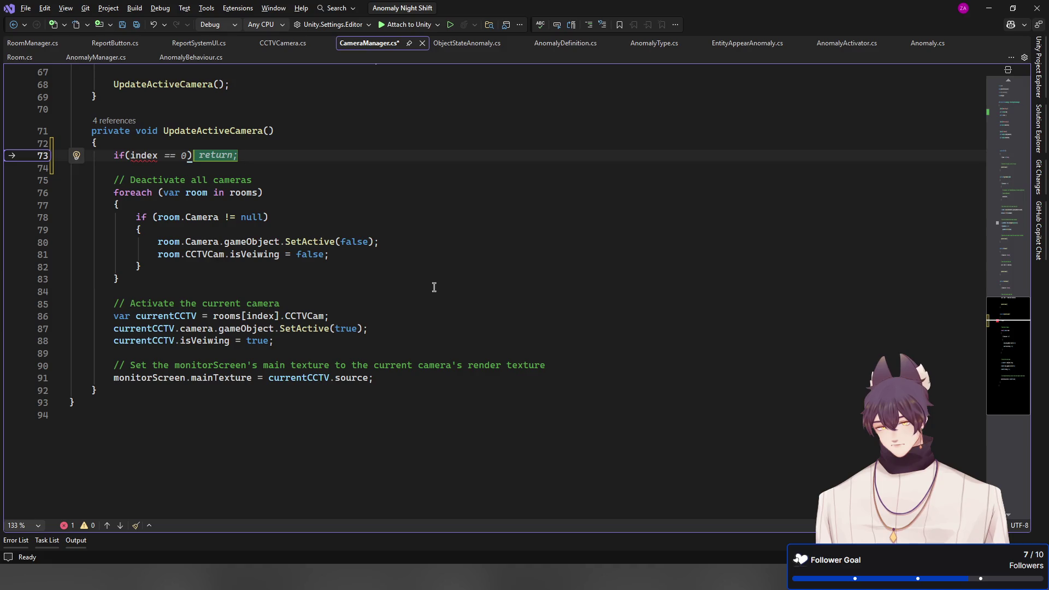
key(Tab)
key(ctrl+s)
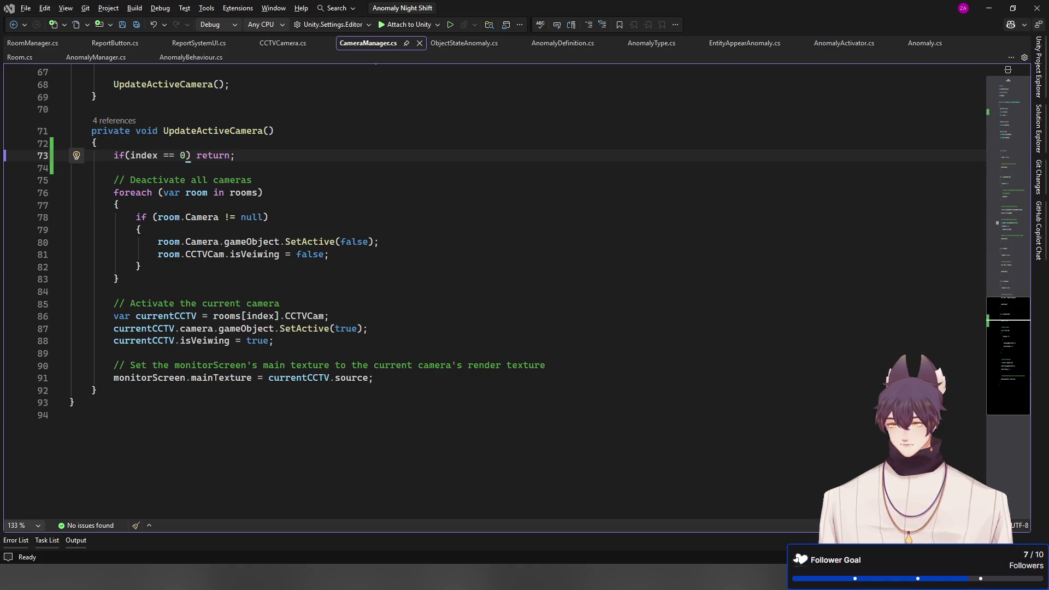
Save CameraManager.cs with its index-zero guard and scroll back to the file's top
scroll(402, 250, up, 1)
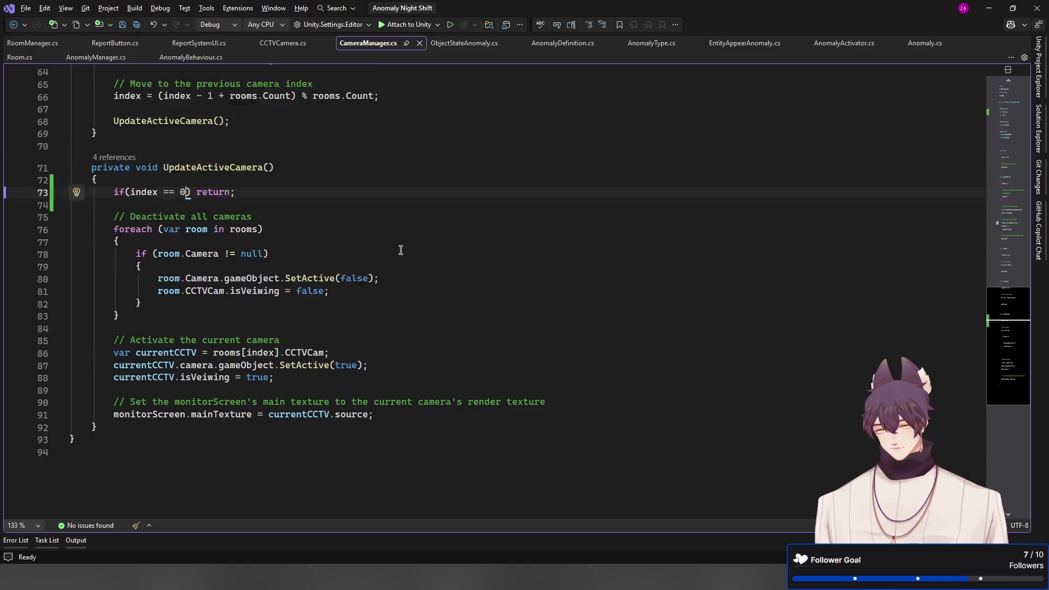
scroll(402, 251, up, 2)
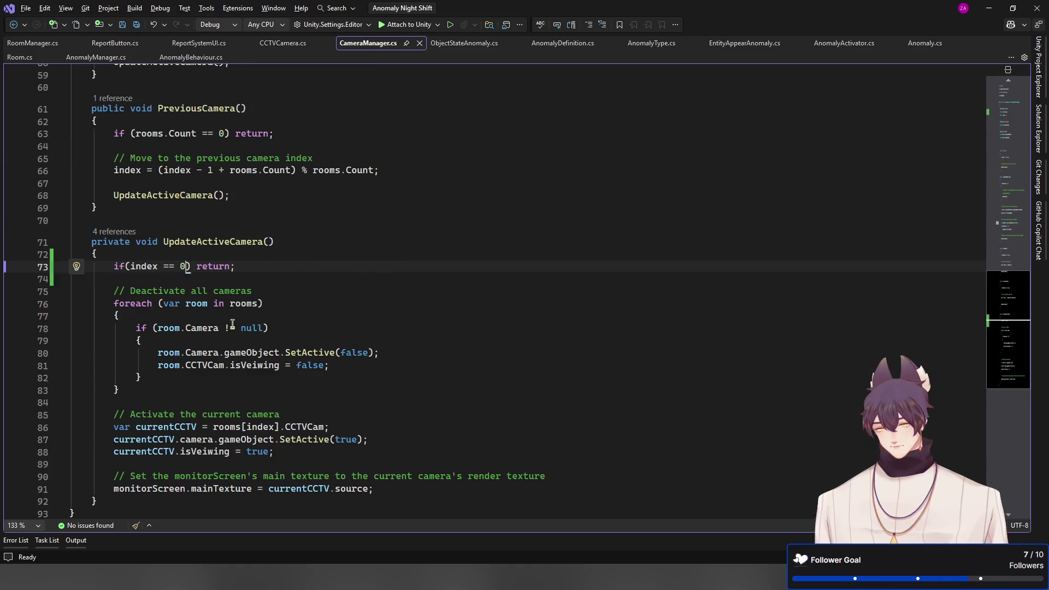
scroll(226, 377, down, 2)
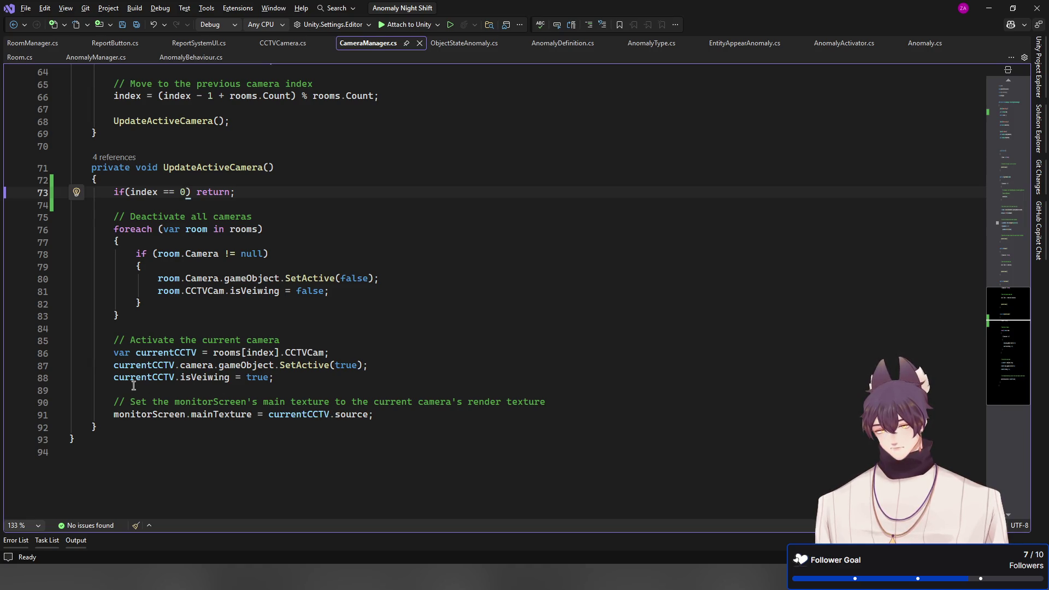
key(ctrl+s)
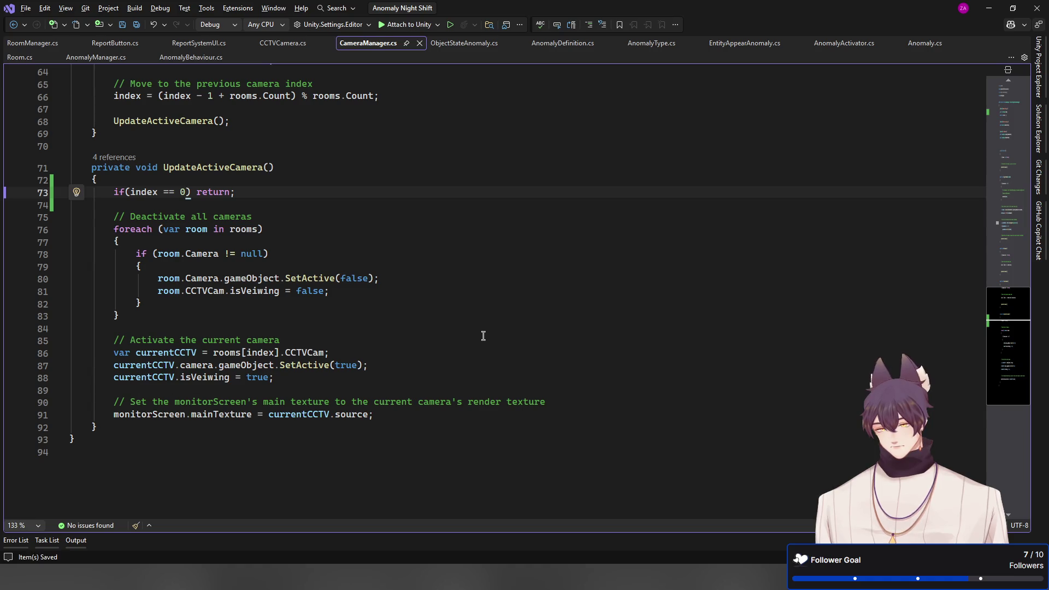
scroll(482, 336, up, 13)
scroll(483, 335, up, 8)
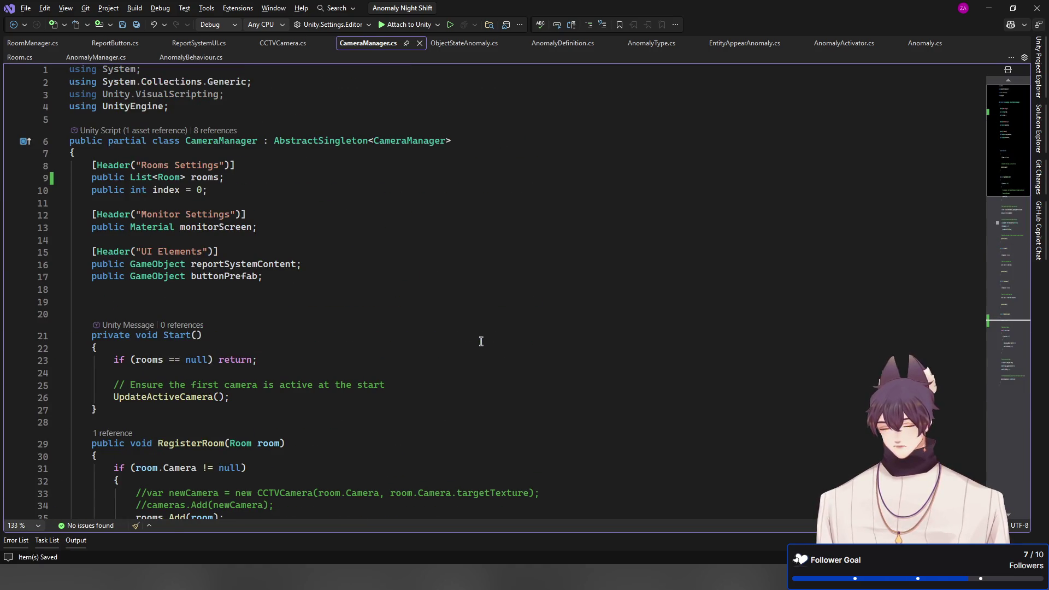
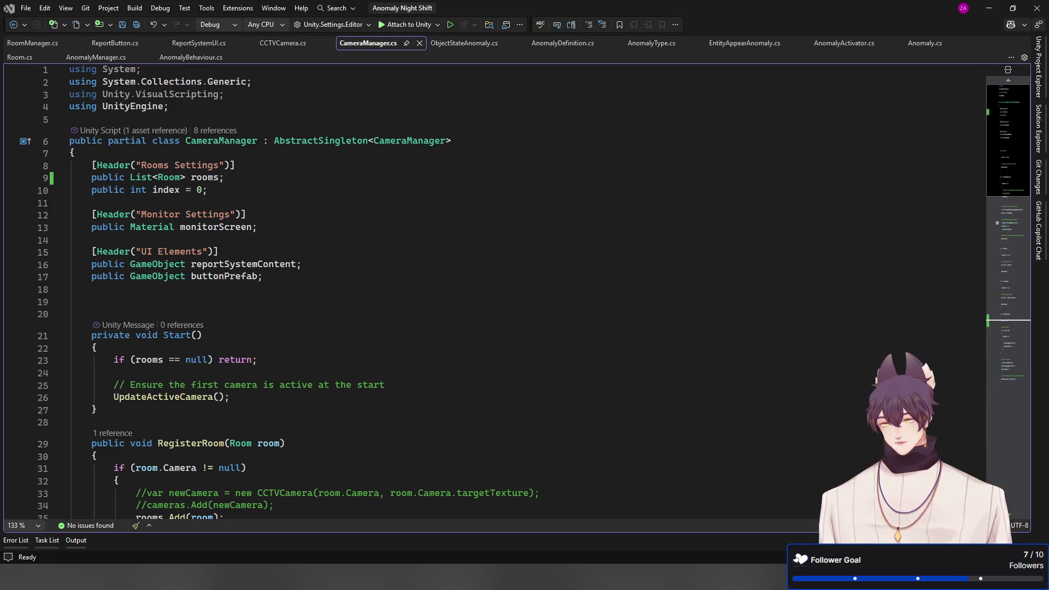
Add '// If there are no rooms, do nothing' above UpdateActiveCamera's check and save CameraManager.cs
scroll(525, 291, down, 15)
scroll(524, 292, down, 3)
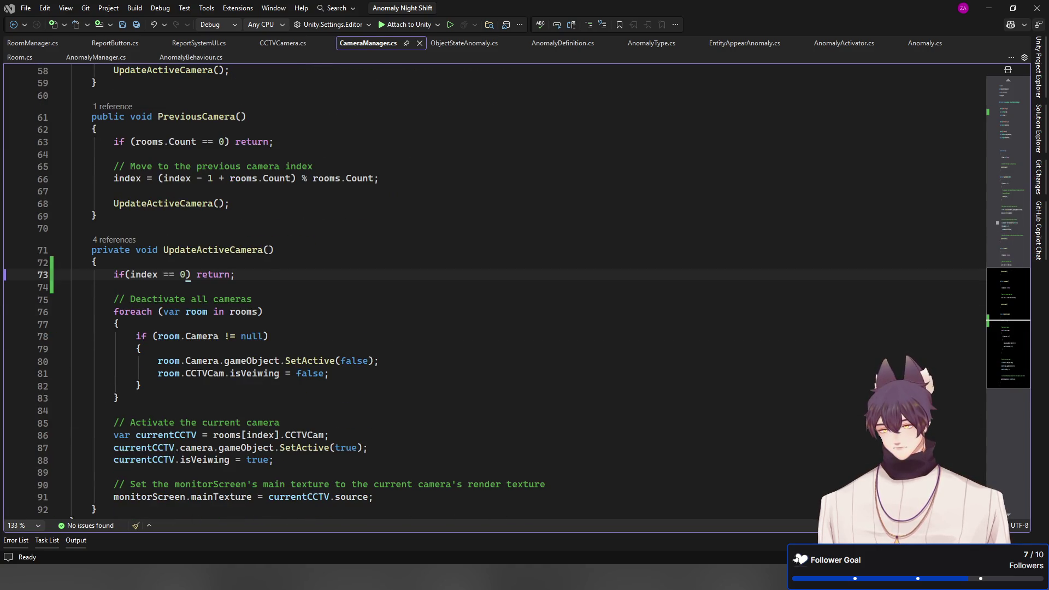
key(Up)
key(Return)
text(//)
key(Tab)
key(ctrl+s)
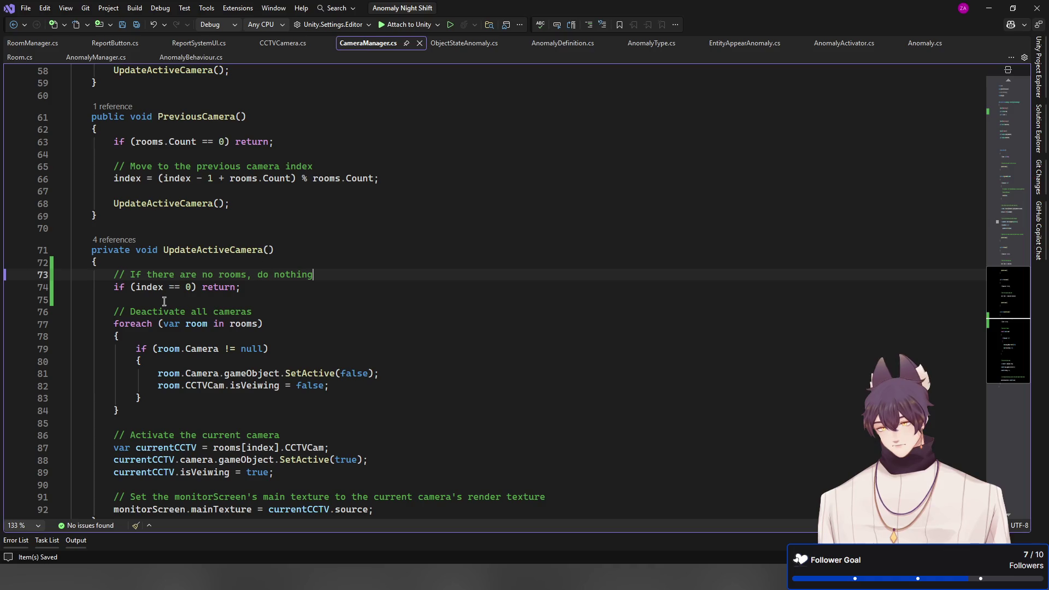
Insert a new empty line at the top of PreviousCamera, above its rooms-count check
scroll(403, 321, down, 4)
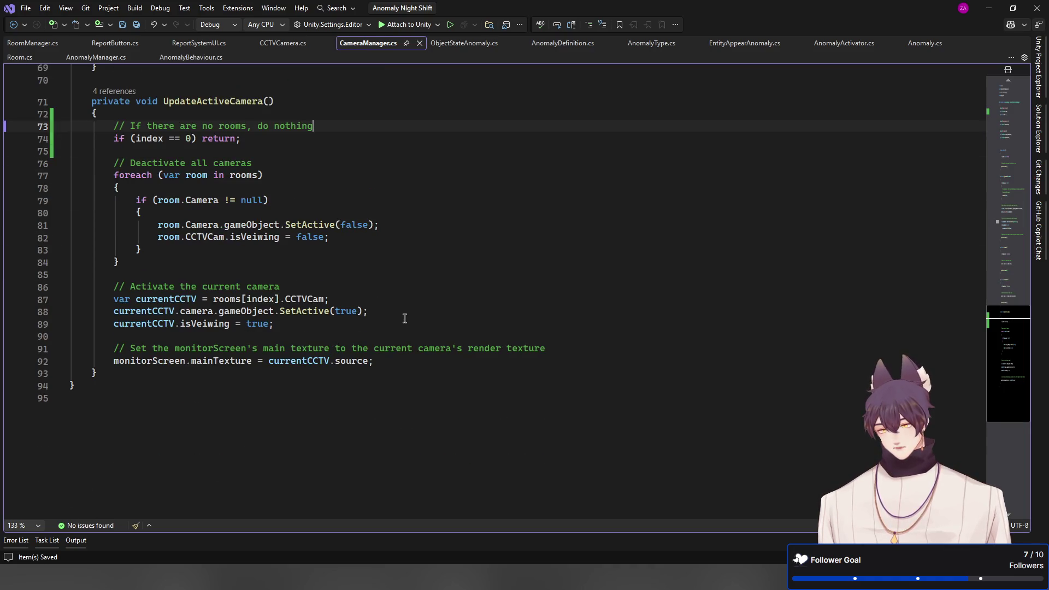
scroll(404, 323, up, 5)
scroll(403, 323, up, 5)
scroll(391, 334, up, 5)
scroll(391, 335, down, 5)
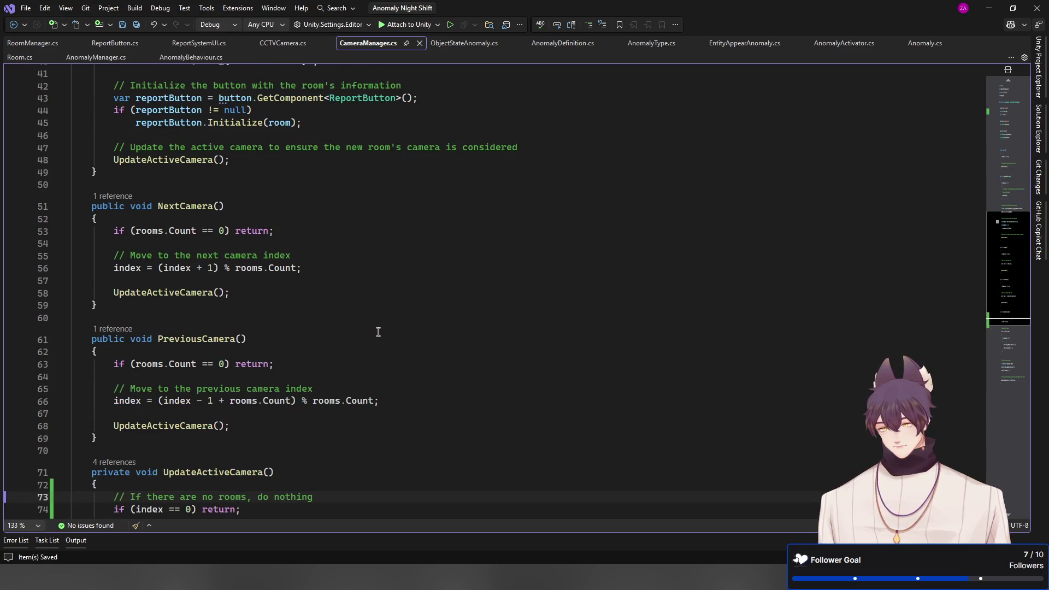
click(339, 344)
key(Down)
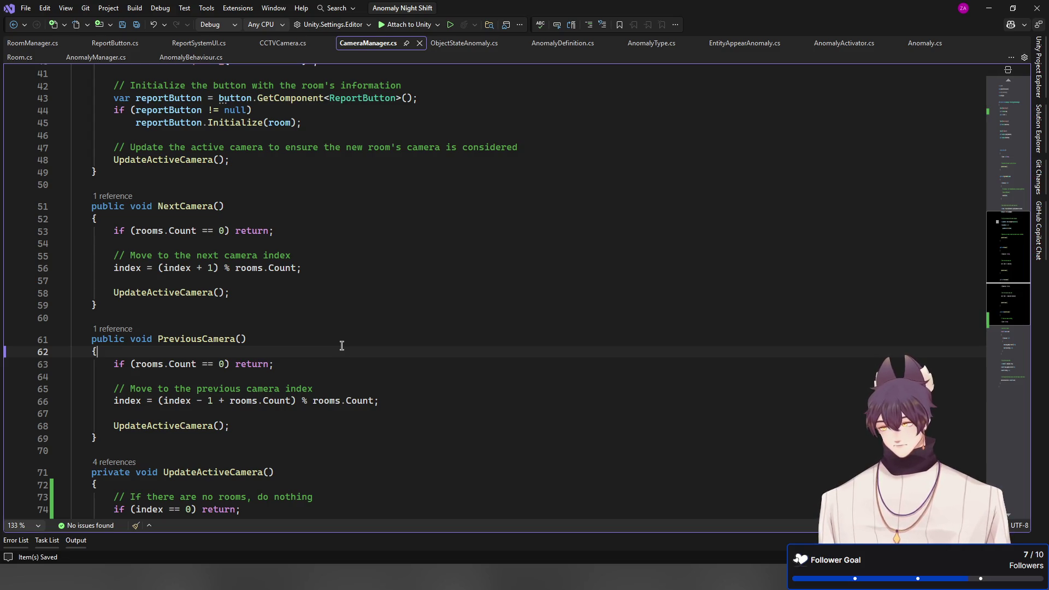
scroll(341, 345, down, 1)
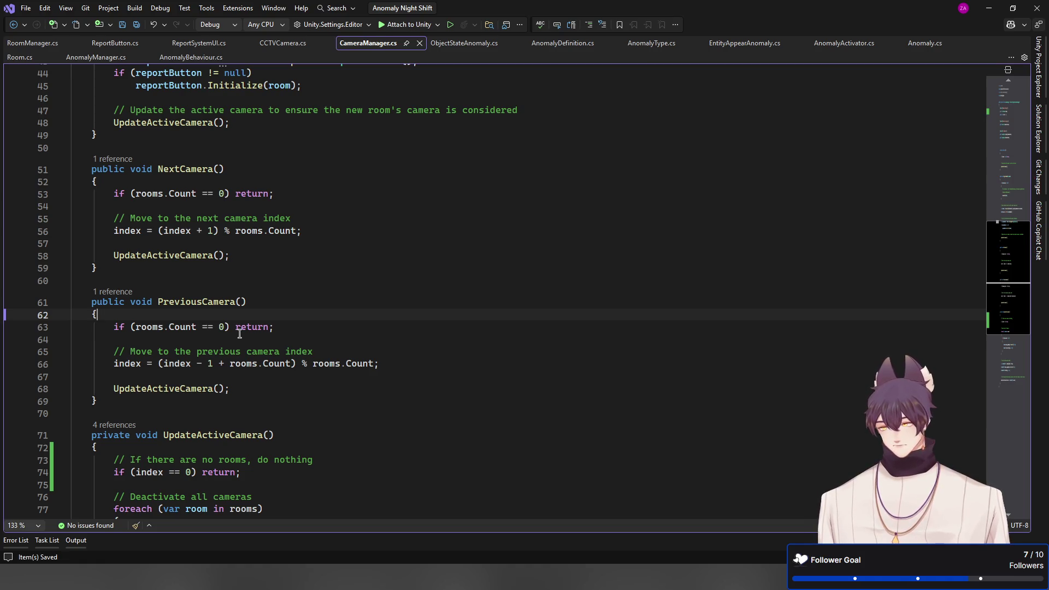
key(Return)
Comment PreviousCamera's no-rooms check, paste it over UpdateActiveCamera's index == 0 check, and save
text(// I)
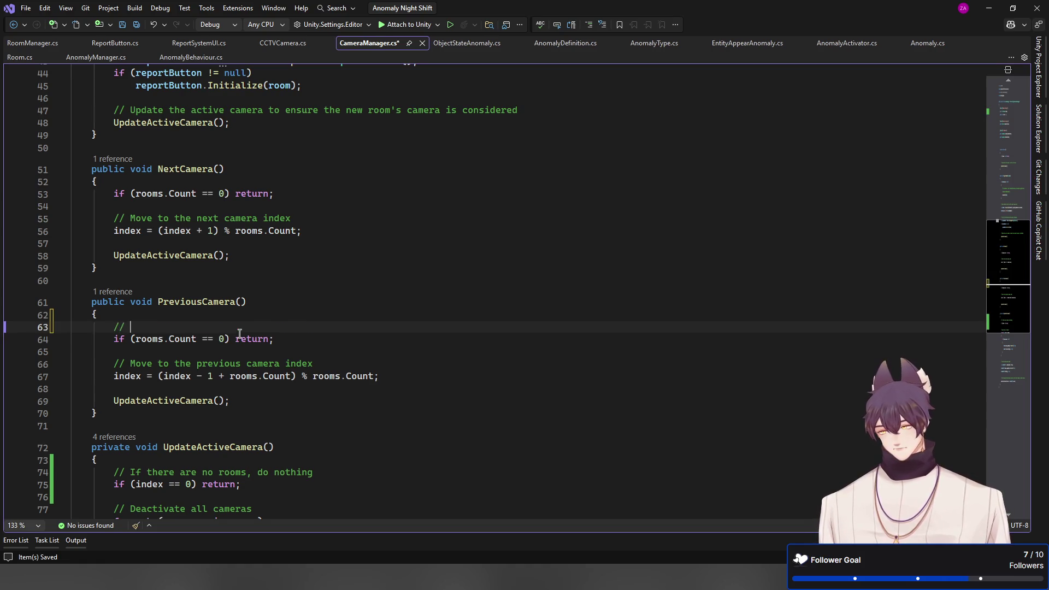
key(Tab)
key(Down)
key(shift+Up)
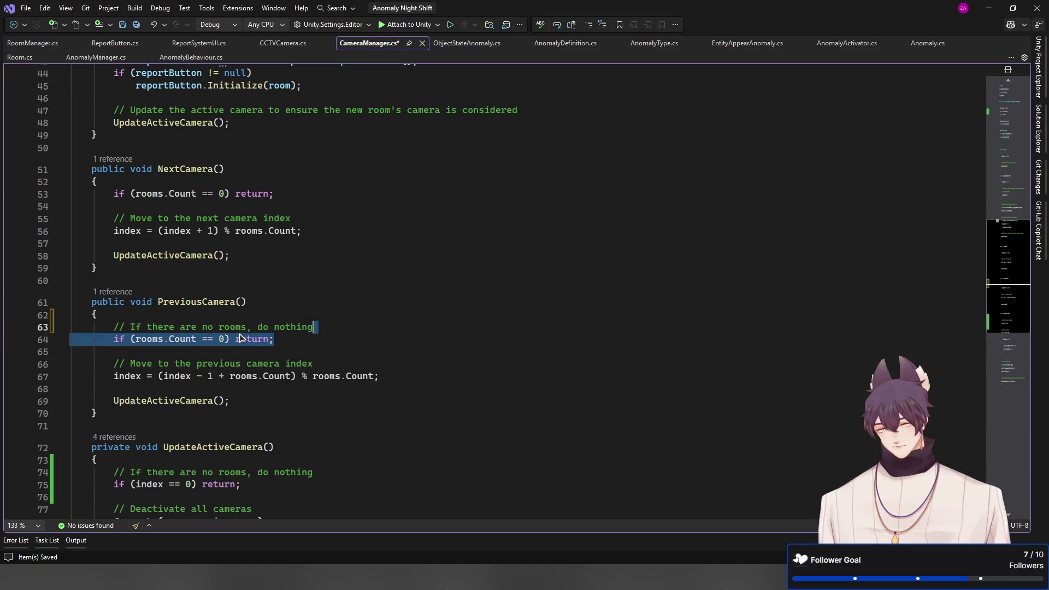
scroll(240, 334, down, 3)
key(ctrl+c)
drag(286, 372, 326, 360)
key(ctrl+v)
key(ctrl+s)
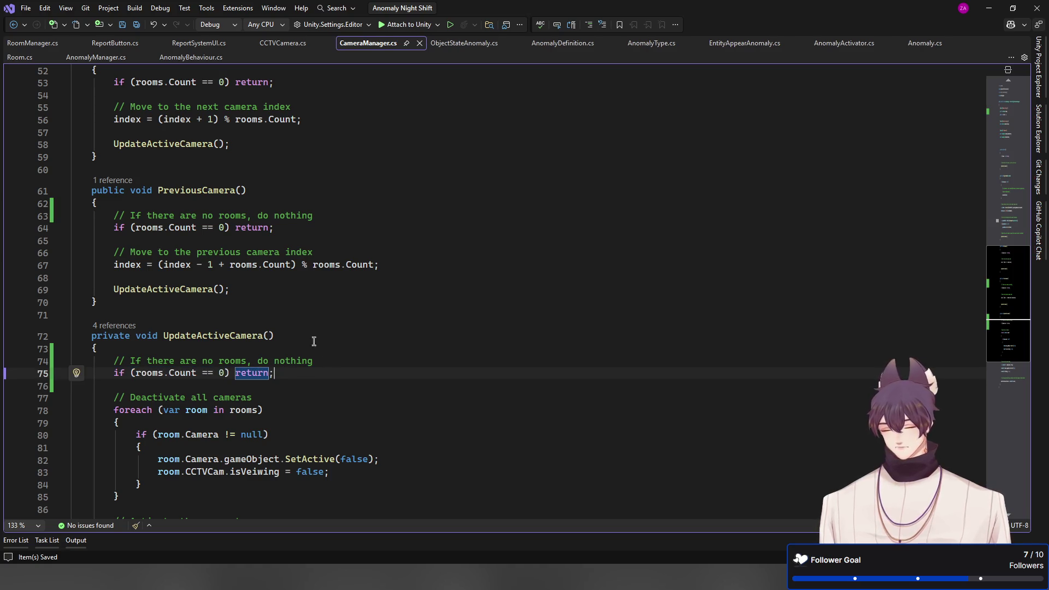
Add the no-rooms comment at the start of NextCamera
scroll(279, 257, up, 3)
click(256, 180)
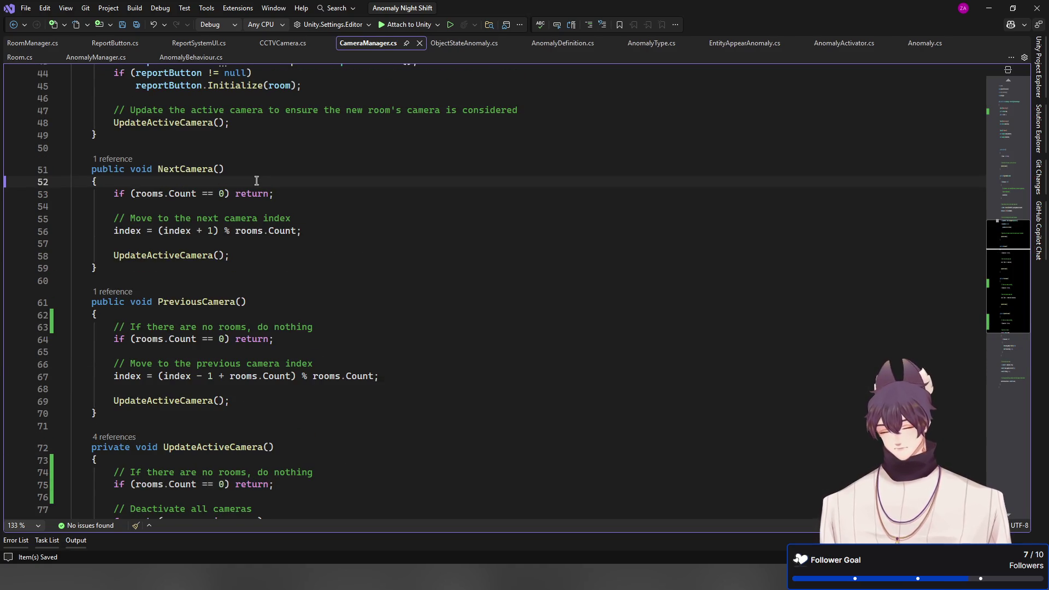
key(Return)
text(//)
key(Tab)
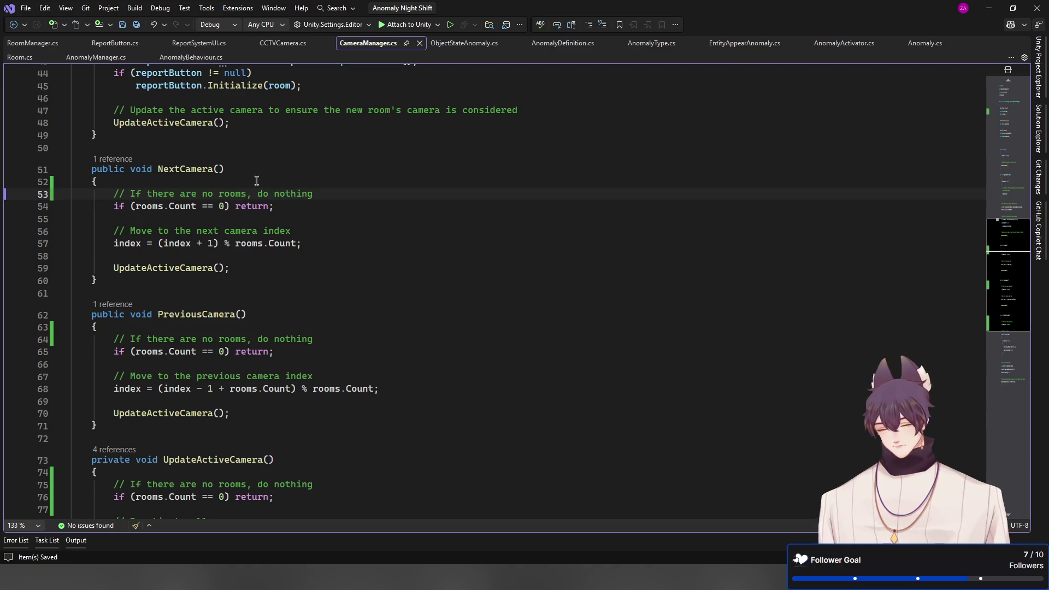
Review the edited CameraManager.cs code, then return to the Unity editor
scroll(256, 180, up, 5)
scroll(189, 186, up, 4)
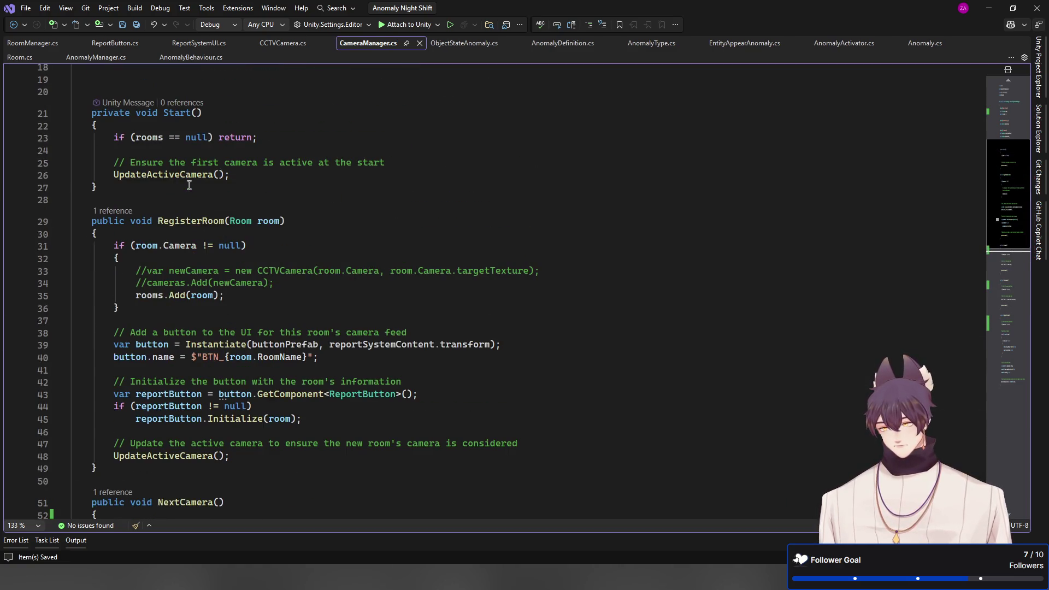
scroll(189, 188, up, 2)
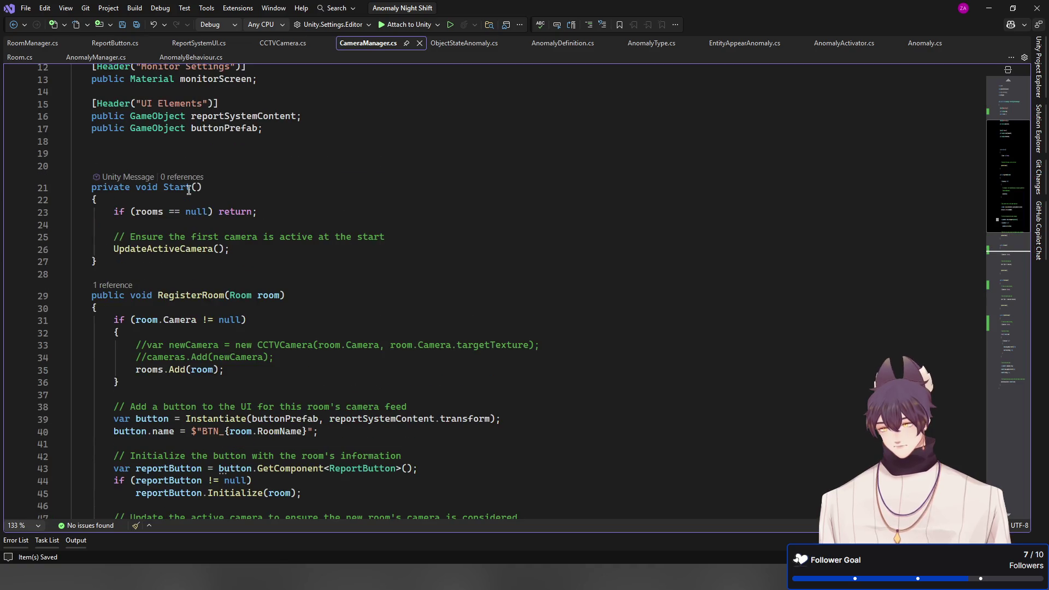
scroll(189, 189, up, 1)
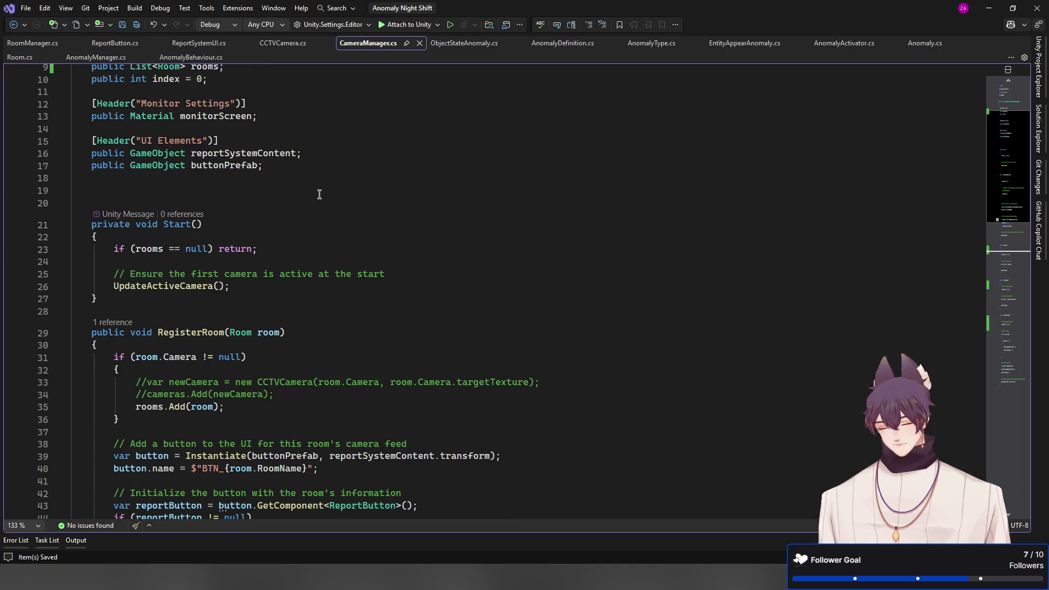
scroll(320, 194, down, 4)
scroll(229, 348, down, 15)
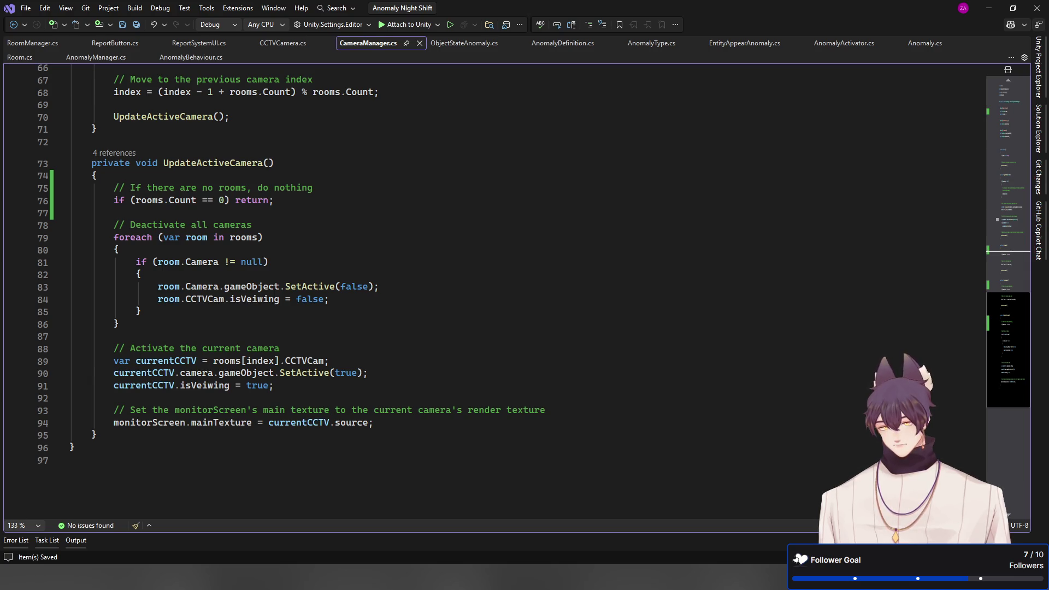
key(alt+Tab)
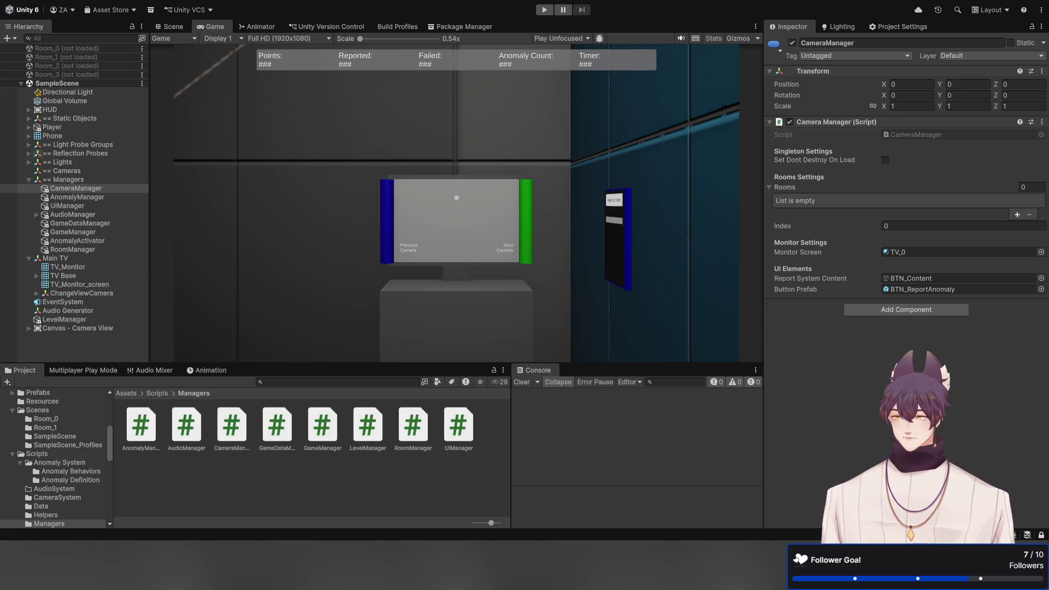
key(alt+Tab)
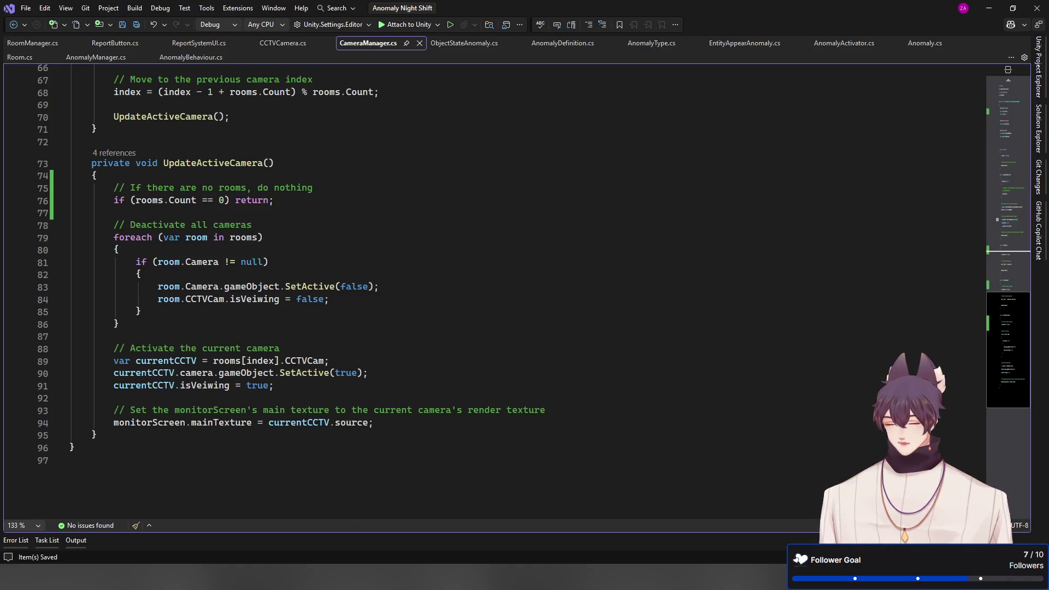
key(alt+Tab)
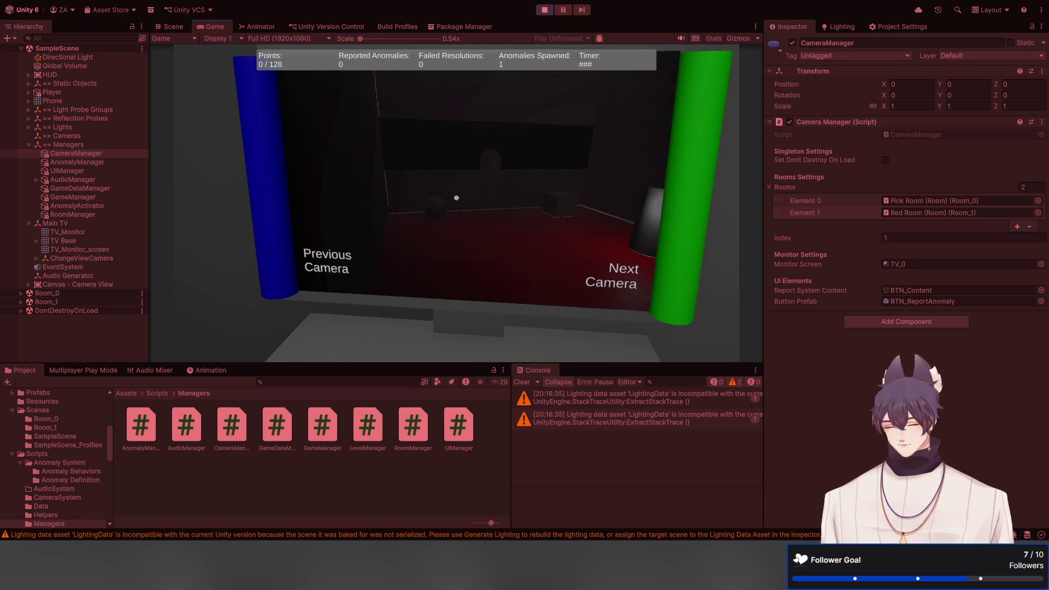
click(456, 198)
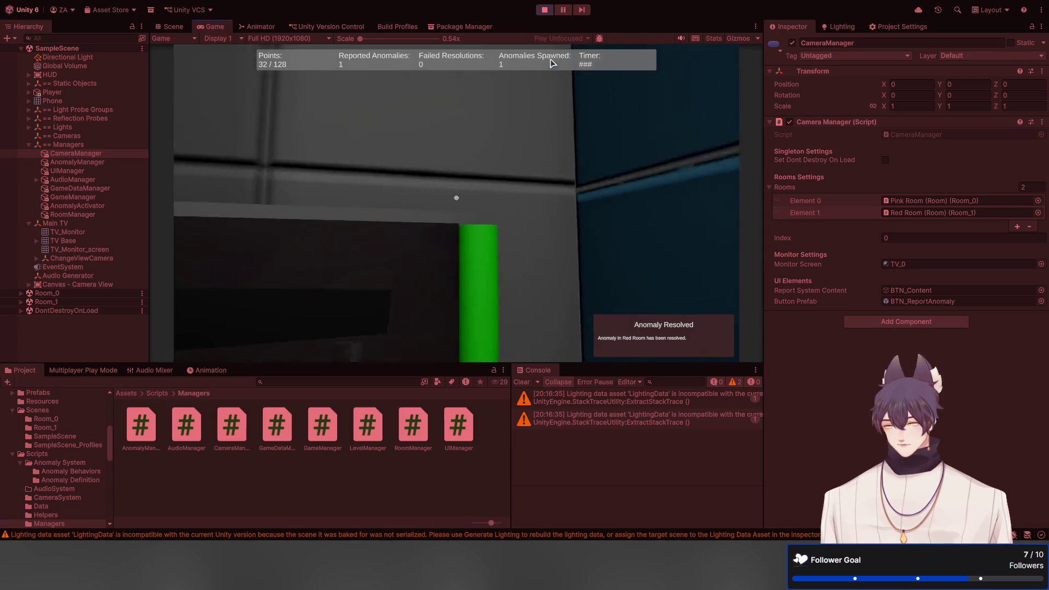
key(ctrl+p)
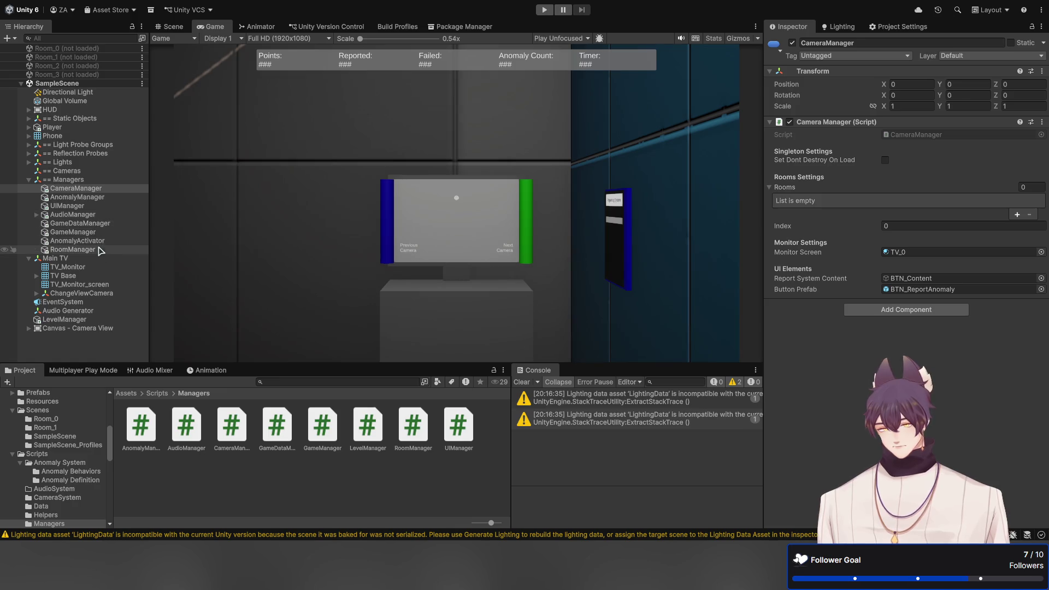
Add Room_2 and Room_3 entries to RoomManager's Rooms list
click(72, 249)
click(1015, 185)
click(997, 182)
text(Room_2)
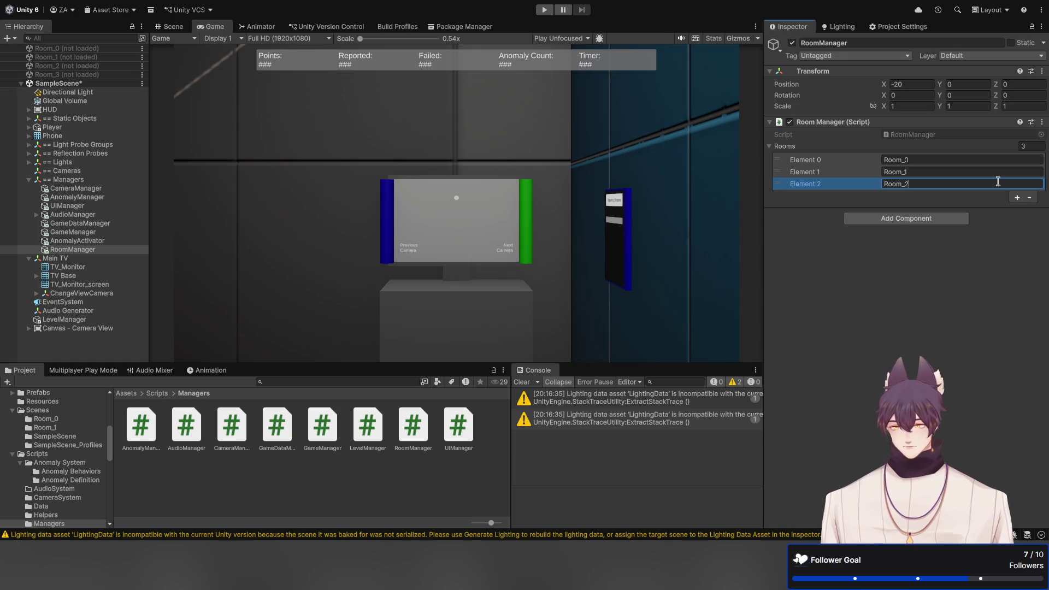
click(1016, 197)
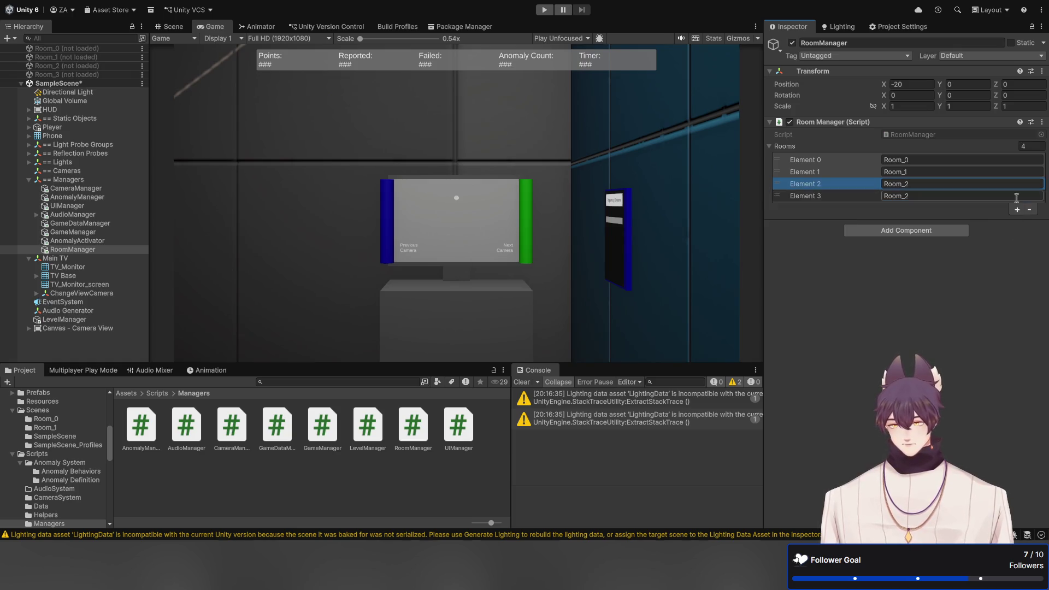
click(983, 196)
click(983, 196)
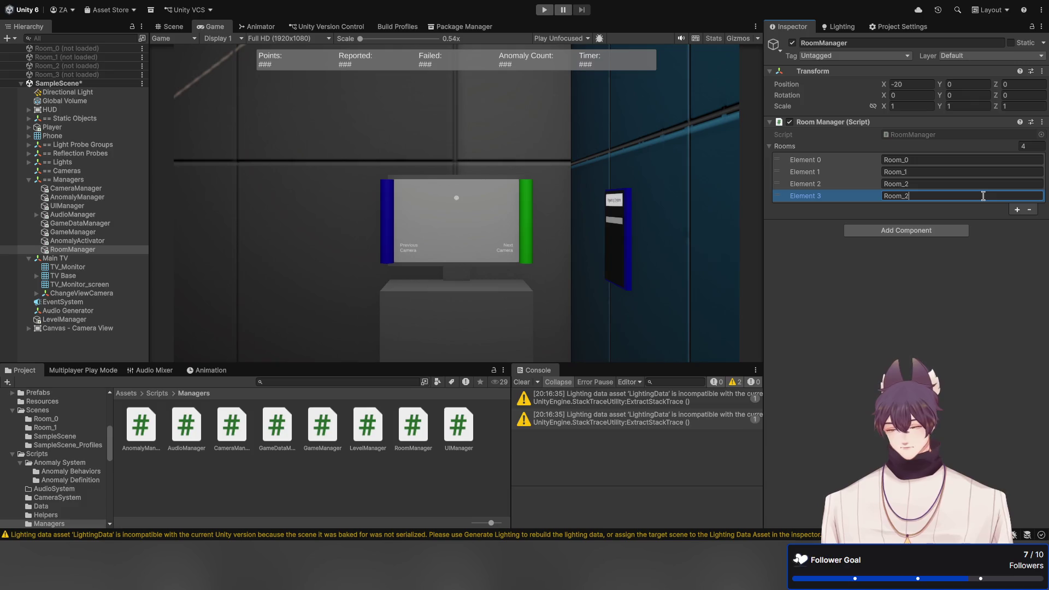
text(3)
click(924, 281)
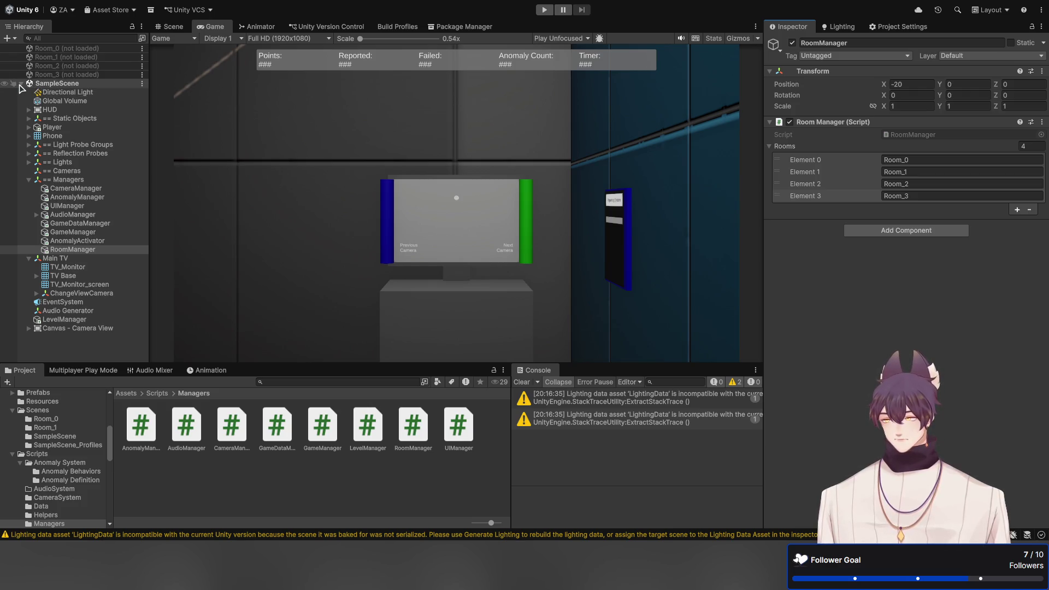
Collapse the SampleScene object list in the Hierarchy and select the scene root
click(21, 84)
click(21, 83)
click(21, 84)
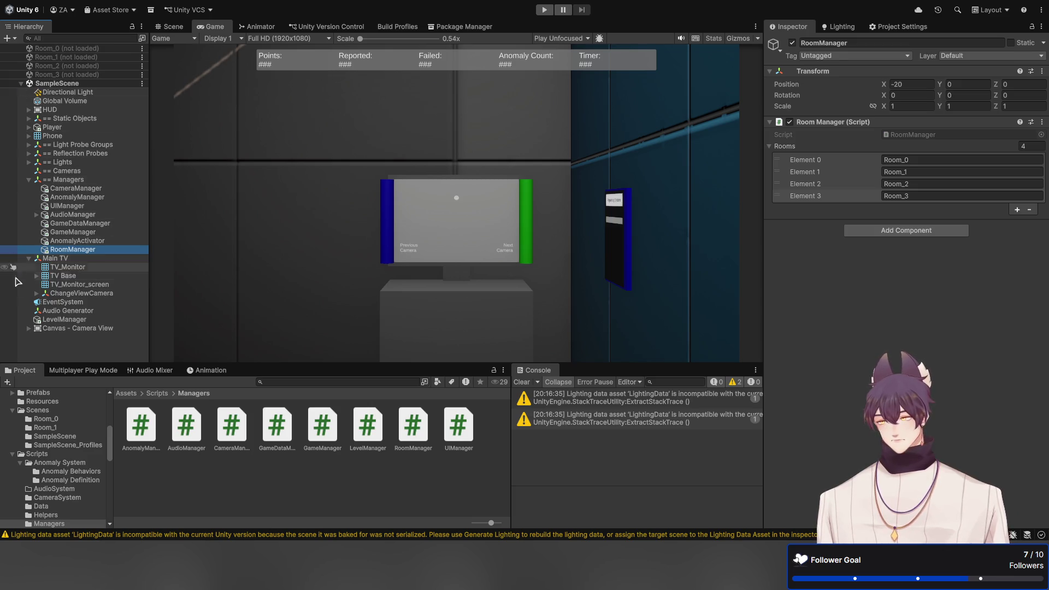
click(20, 84)
click(21, 87)
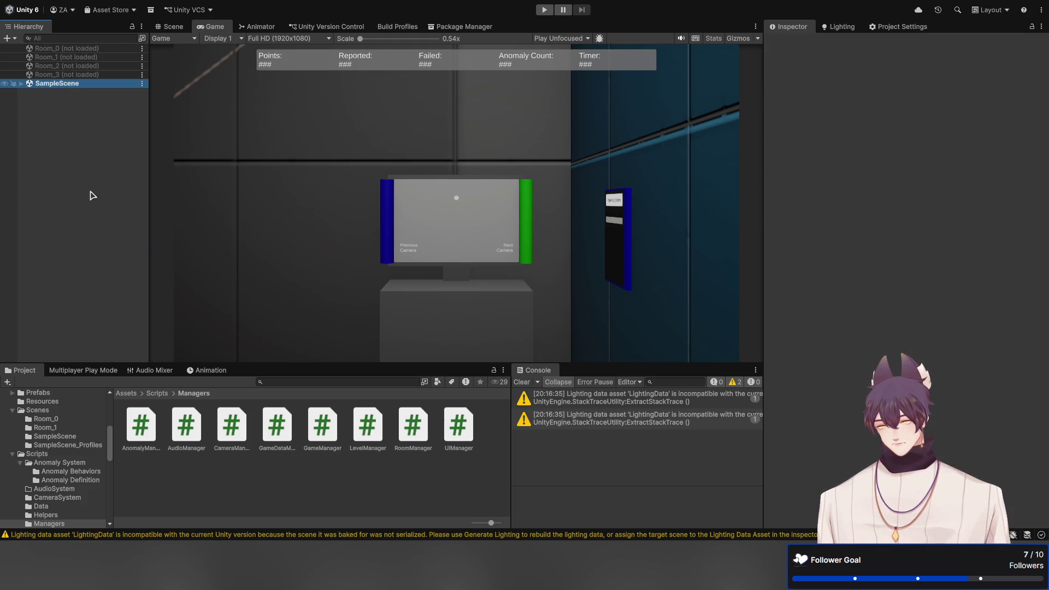
Load the Room_2 scene in place of SampleScene and frame the Green Room in the Scene view
click(48, 49)
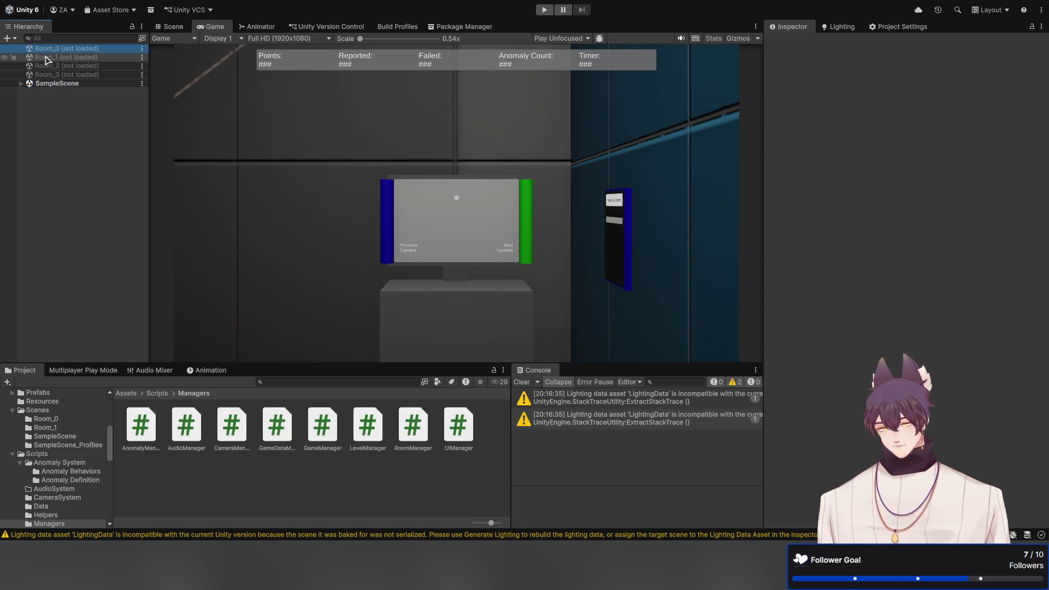
click(46, 66)
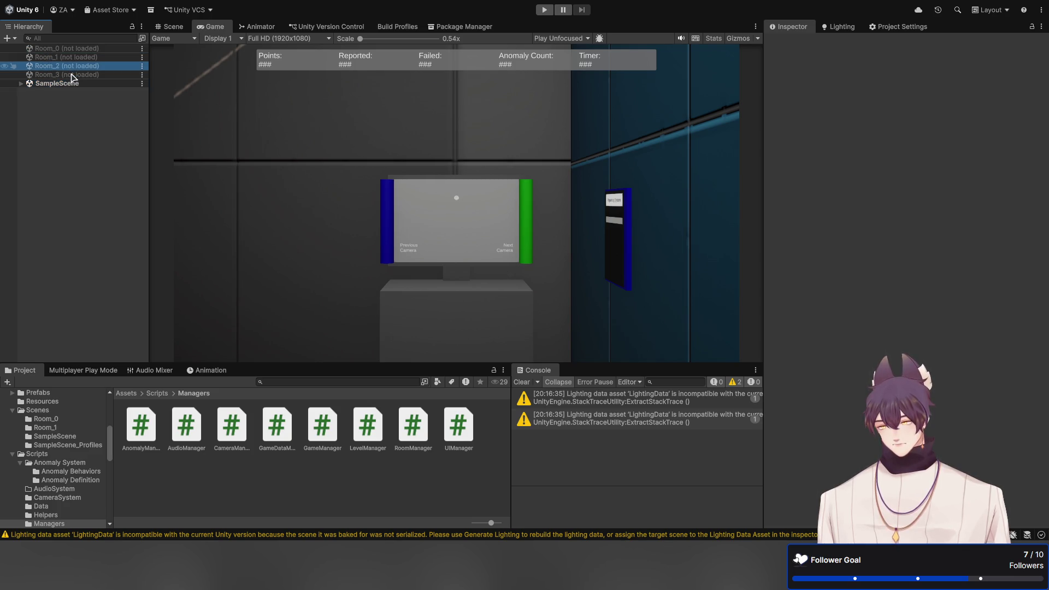
click(60, 102)
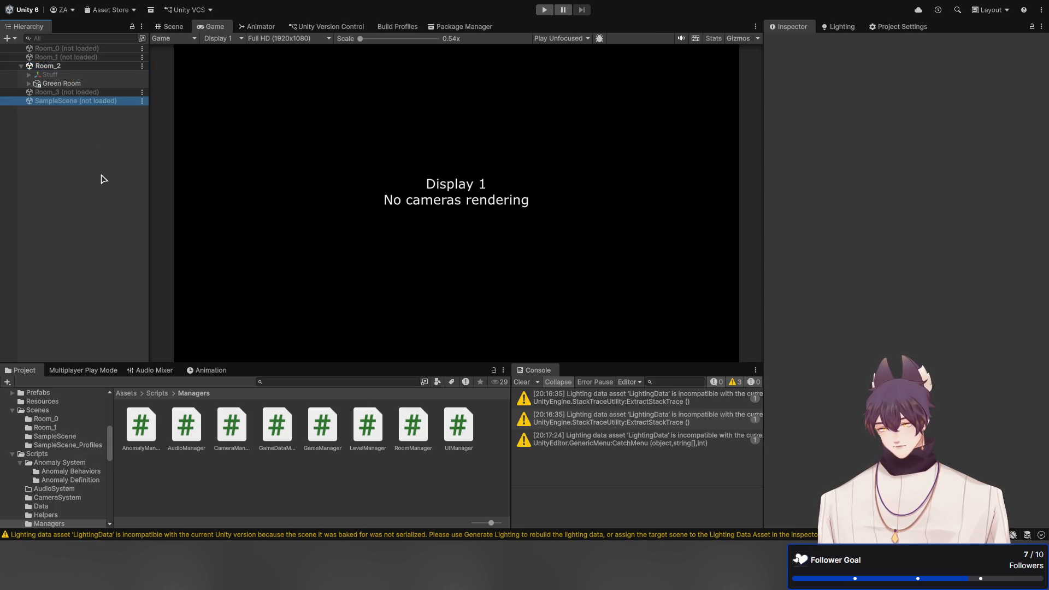
click(69, 85)
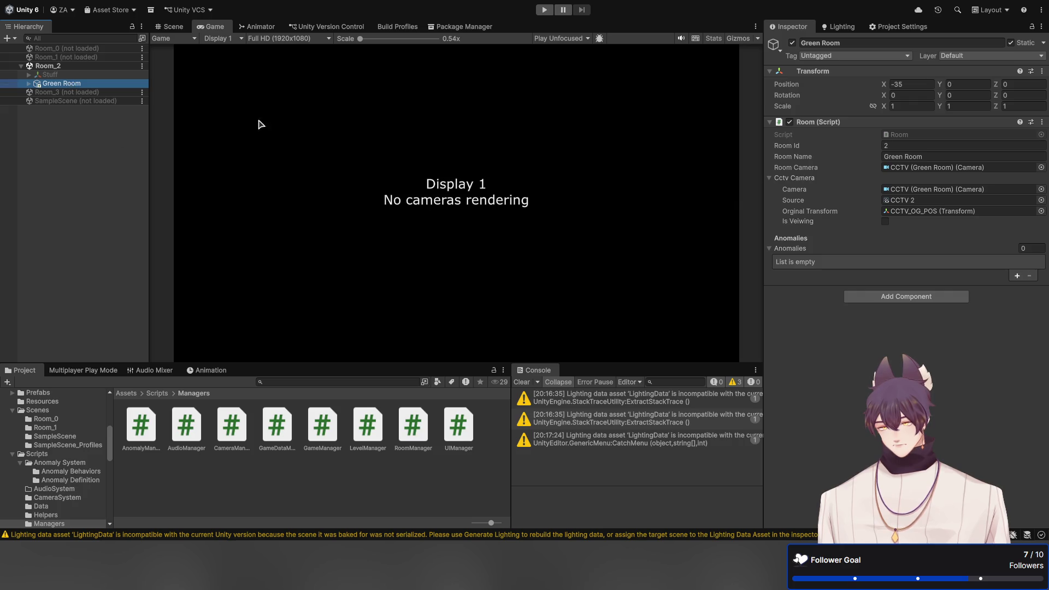
click(173, 27)
key(f)
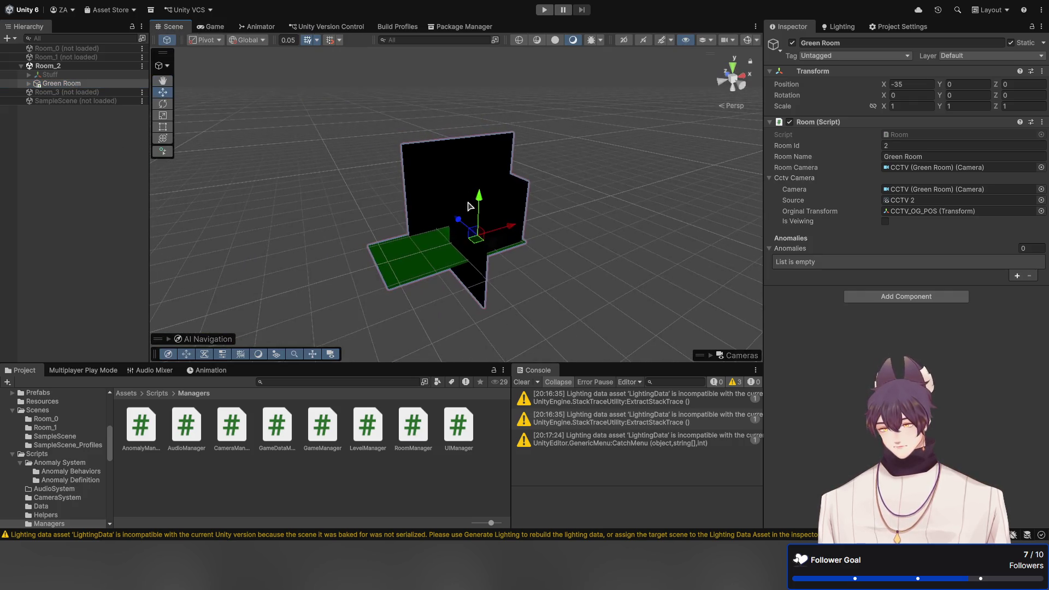
mouse_move(467, 222)
mouse_down()
mouse_move(661, 176)
mouse_move(546, 164)
mouse_move(451, 138)
mouse_up()
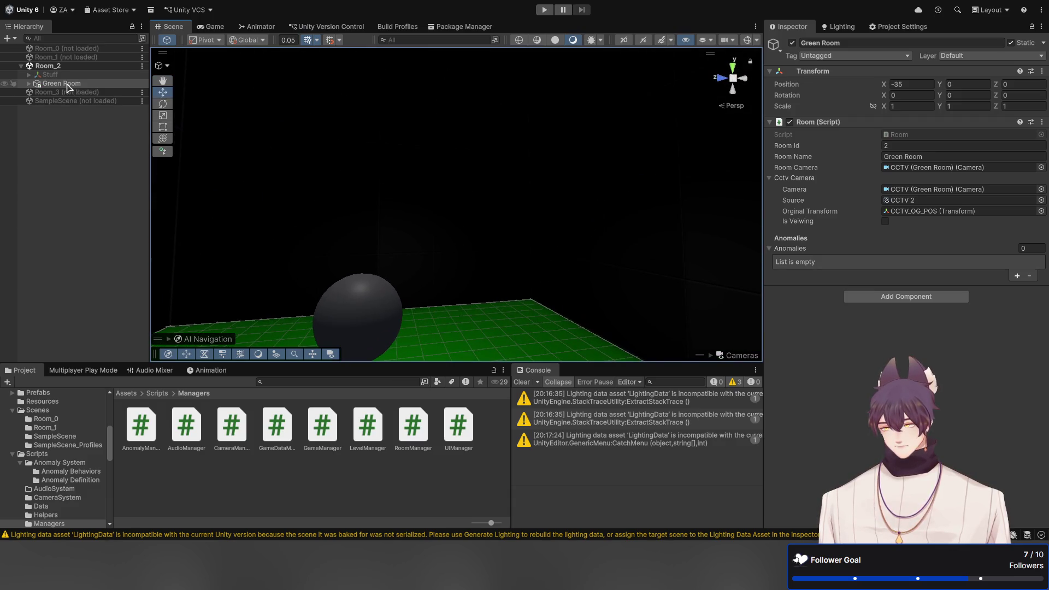
Expand Green Room, select its CCTV camera and look around the room
click(29, 84)
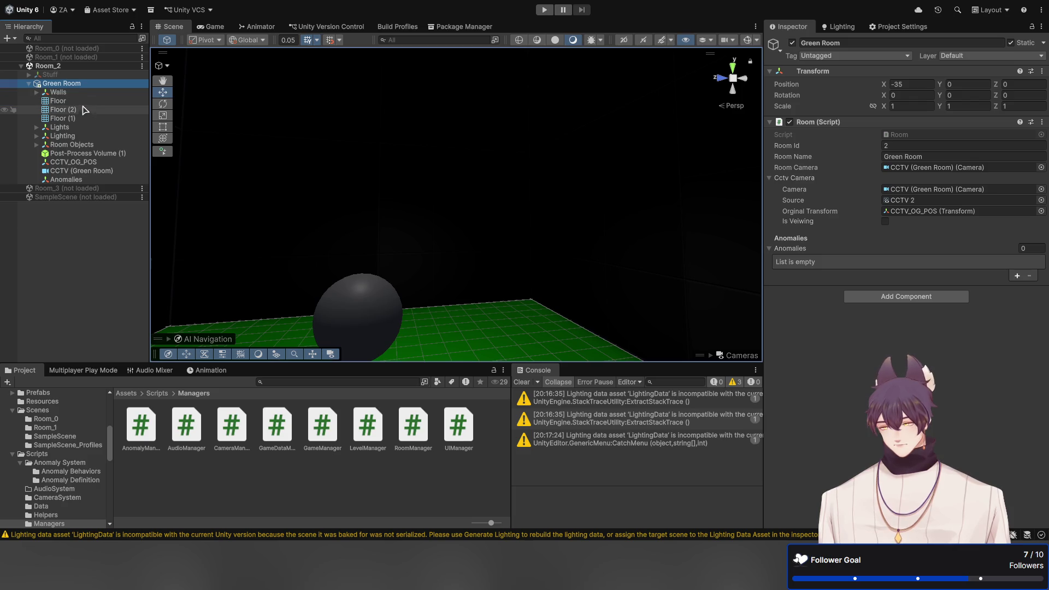
click(80, 170)
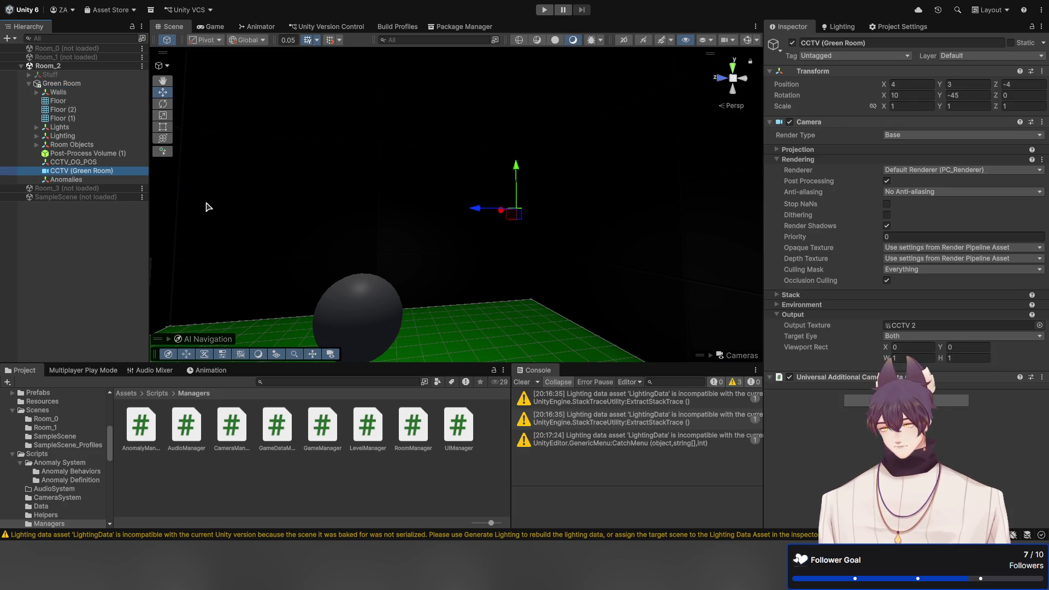
mouse_move(548, 158)
mouse_down()
mouse_move(568, 124)
mouse_move(597, 161)
mouse_move(512, 169)
mouse_up()
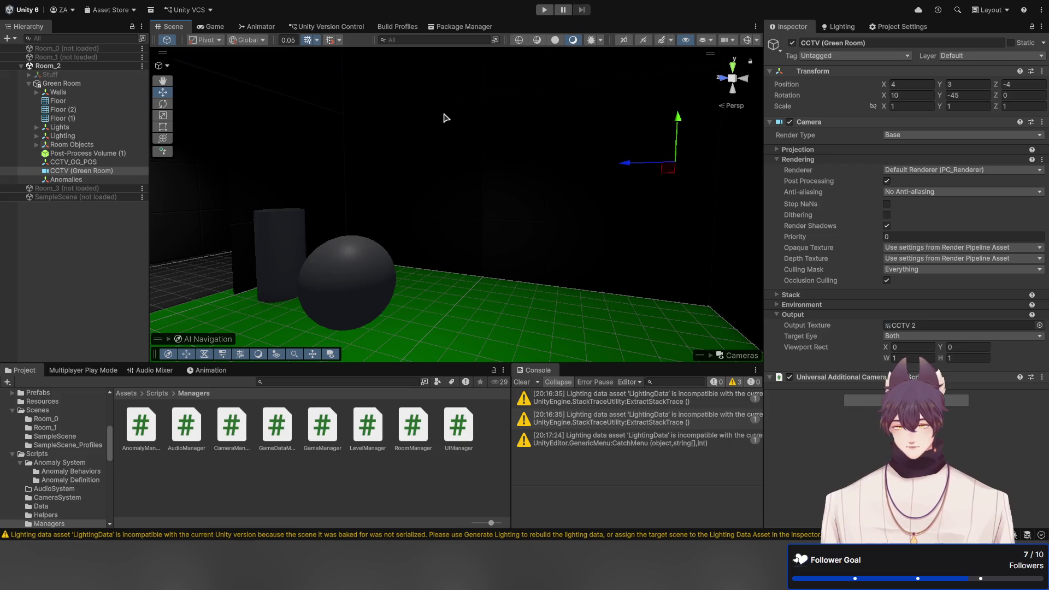
mouse_move(482, 159)
mouse_down()
mouse_move(579, 159)
mouse_move(397, 137)
mouse_move(518, 186)
mouse_move(304, 188)
mouse_move(528, 199)
mouse_move(520, 213)
mouse_up()
Temporarily enable the Stuff object to view the lit platform, then disable it again
click(49, 75)
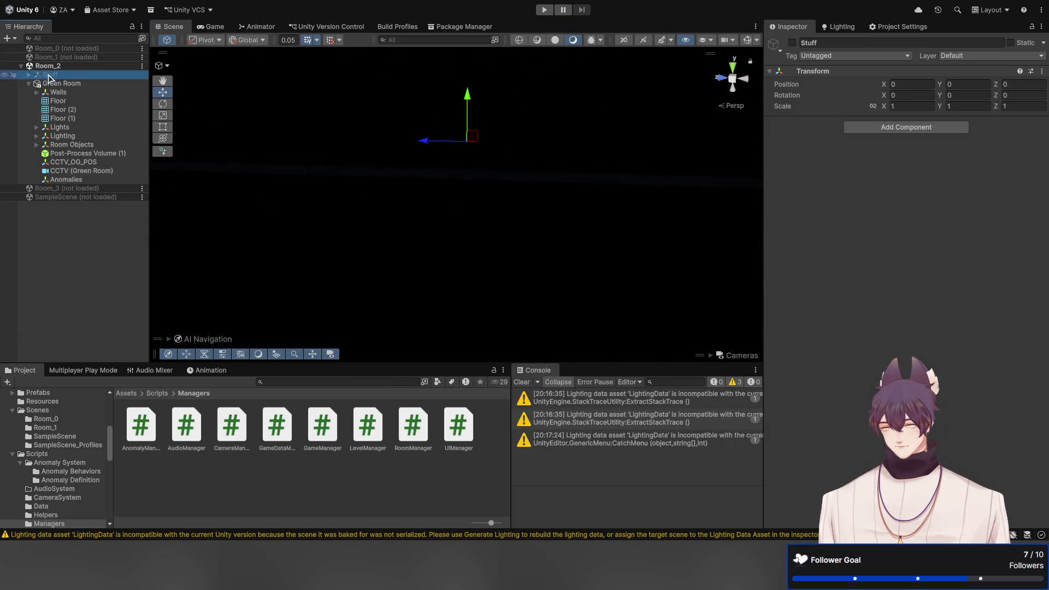
click(792, 42)
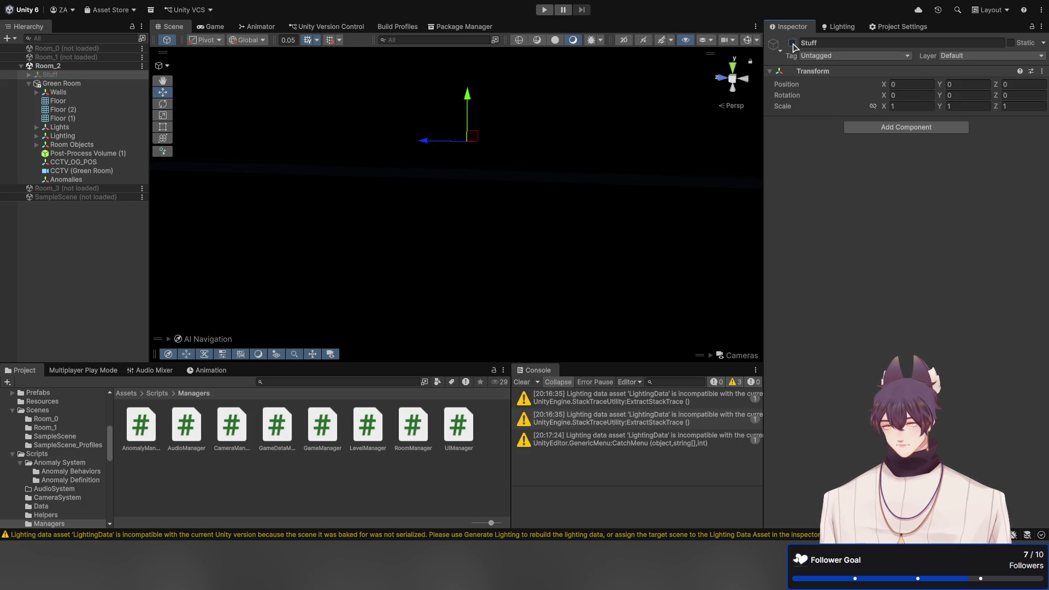
mouse_move(467, 148)
mouse_down()
mouse_move(562, 138)
mouse_move(535, 157)
mouse_move(462, 172)
mouse_move(555, 186)
mouse_move(374, 191)
mouse_up()
click(792, 43)
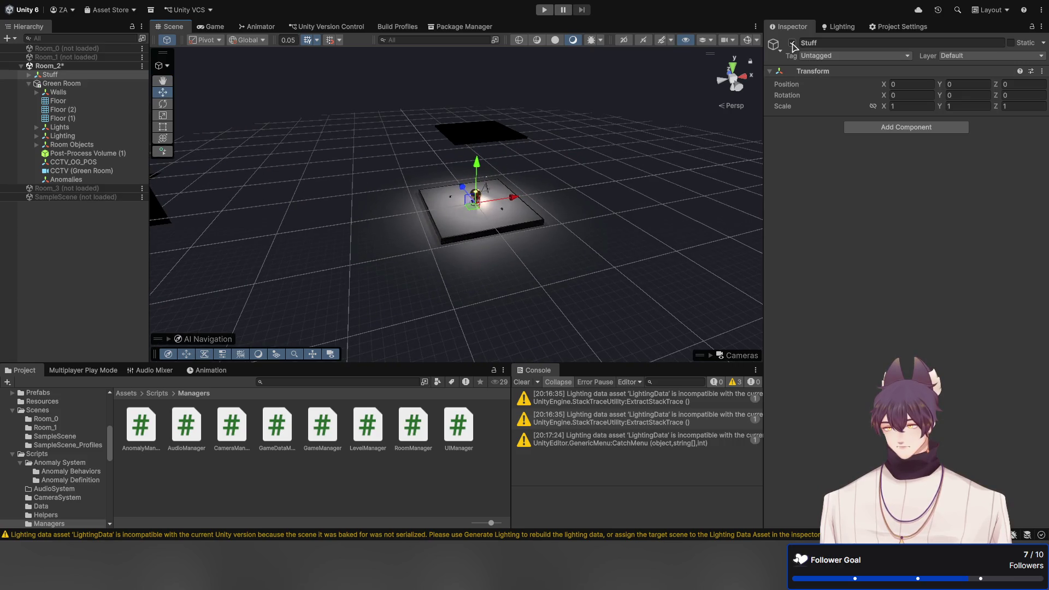
mouse_move(533, 131)
mouse_down()
mouse_move(330, 145)
mouse_move(392, 122)
mouse_move(468, 124)
mouse_move(517, 107)
mouse_move(494, 129)
mouse_move(406, 114)
mouse_move(457, 100)
mouse_move(421, 135)
mouse_move(480, 162)
mouse_move(338, 182)
mouse_up()
Create an empty child named AppearAnomaly under the Green Room's Anomalies group
click(127, 181)
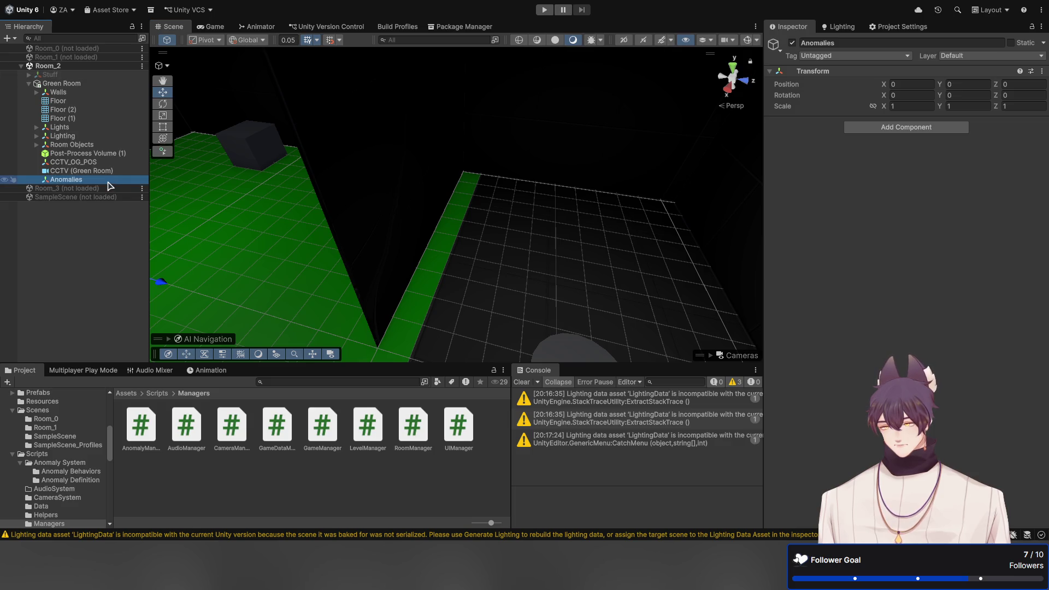
key(alt+shift+n)
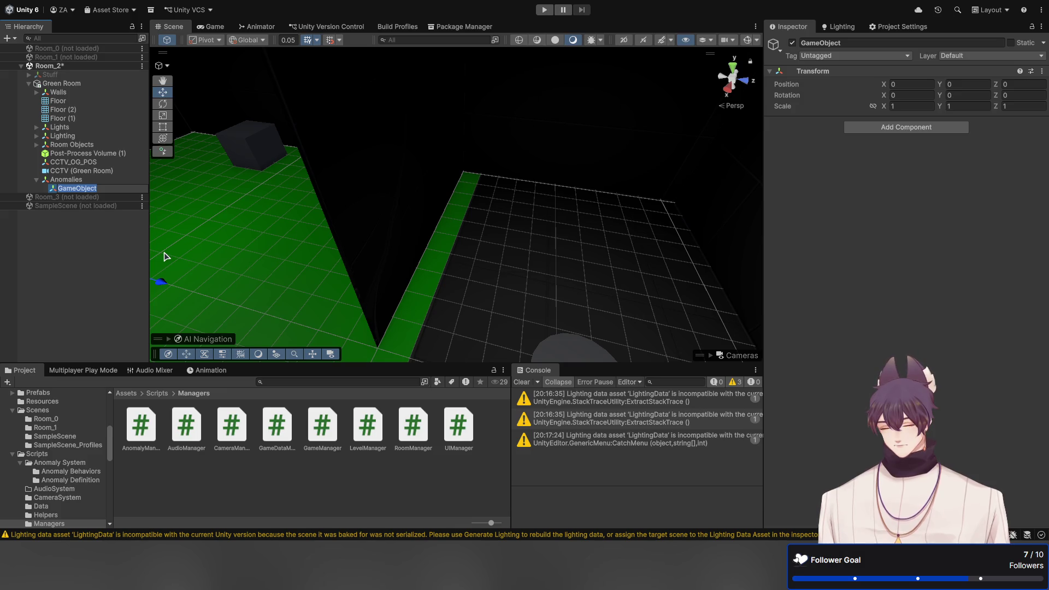
text(AppearAnomaly)
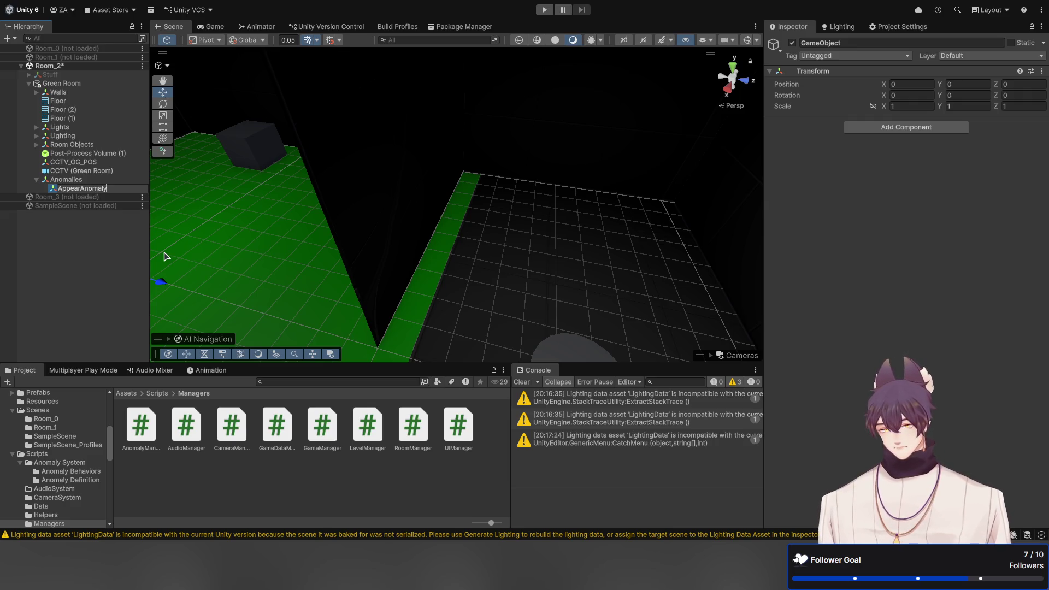
key(Return)
click(44, 48)
Load Room_0 alongside Room_2 and copy the Pink Room's EntityAppearAnomaly name
right_click(44, 48)
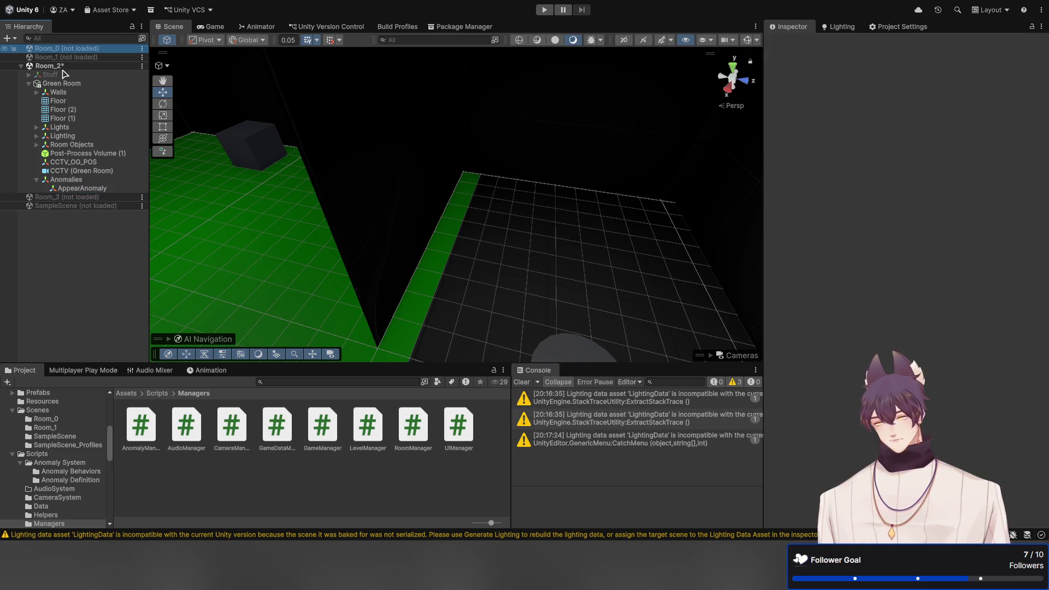
click(77, 66)
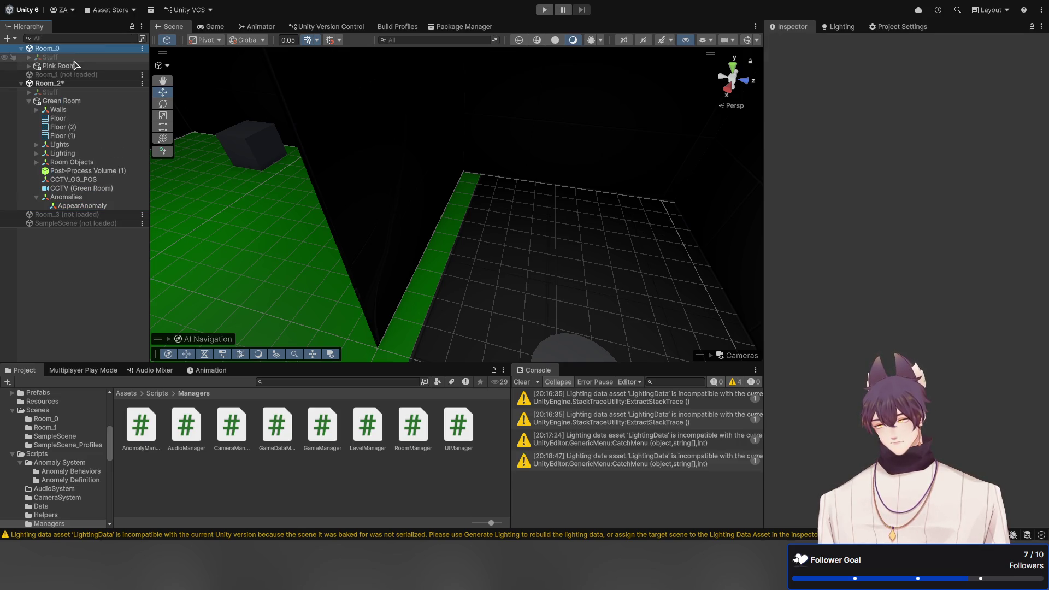
click(29, 67)
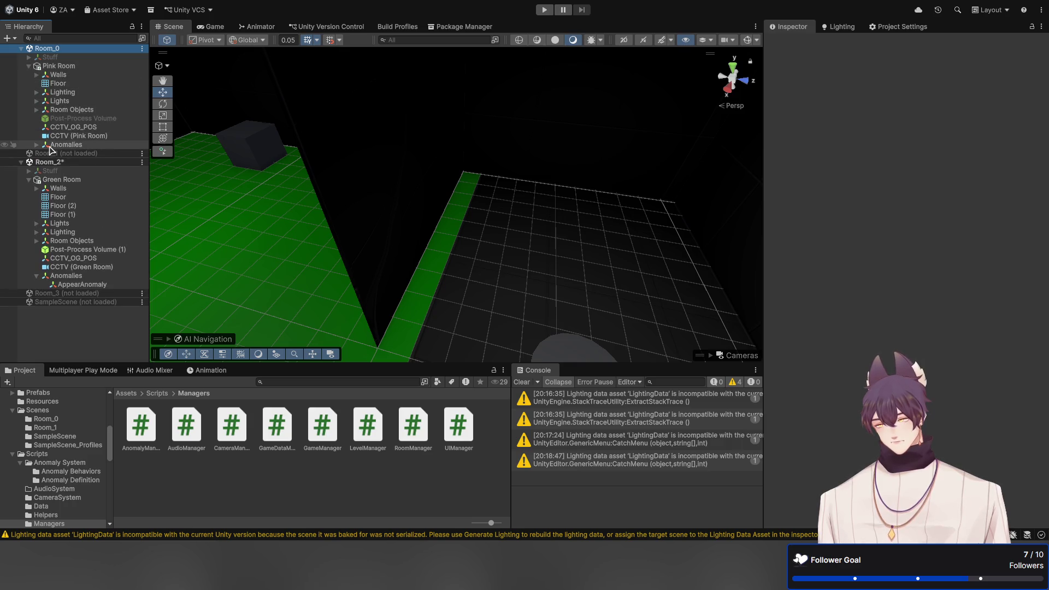
click(36, 145)
click(88, 154)
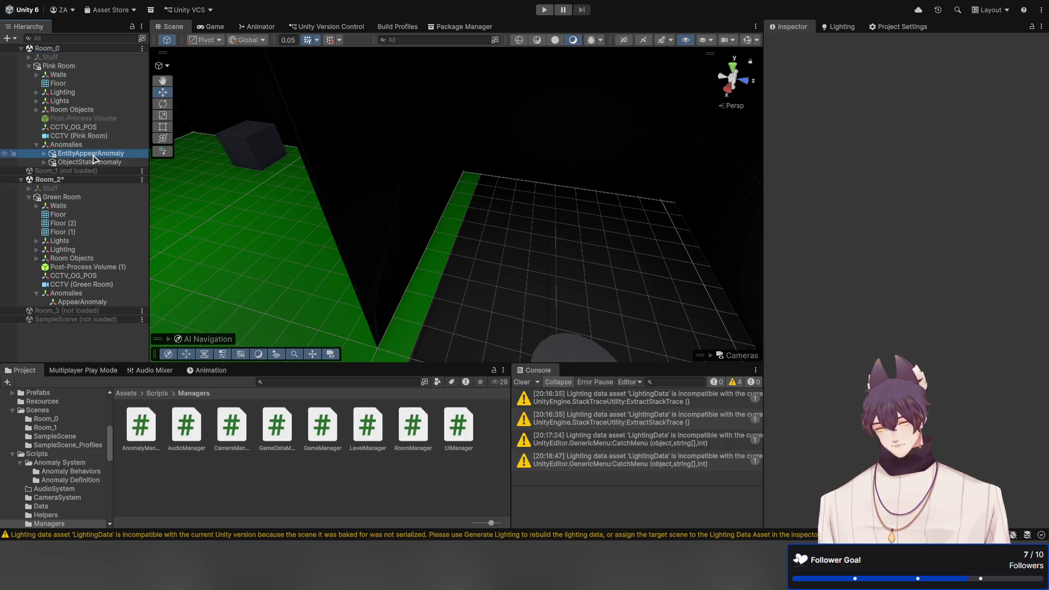
click(896, 43)
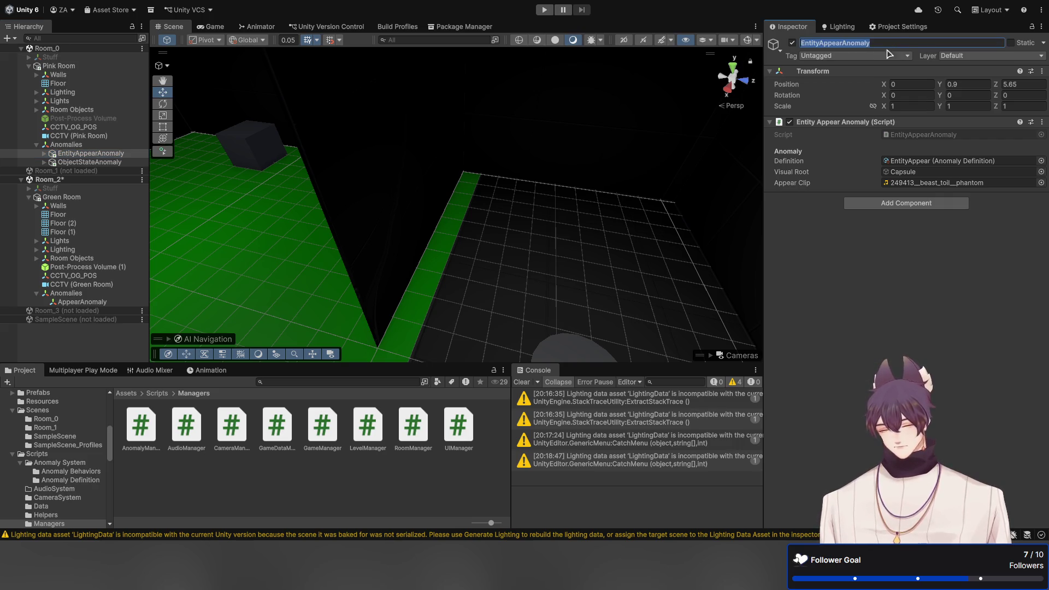
Rename the new AppearAnomaly object to EntityAppearAnomaly
double_click(122, 303)
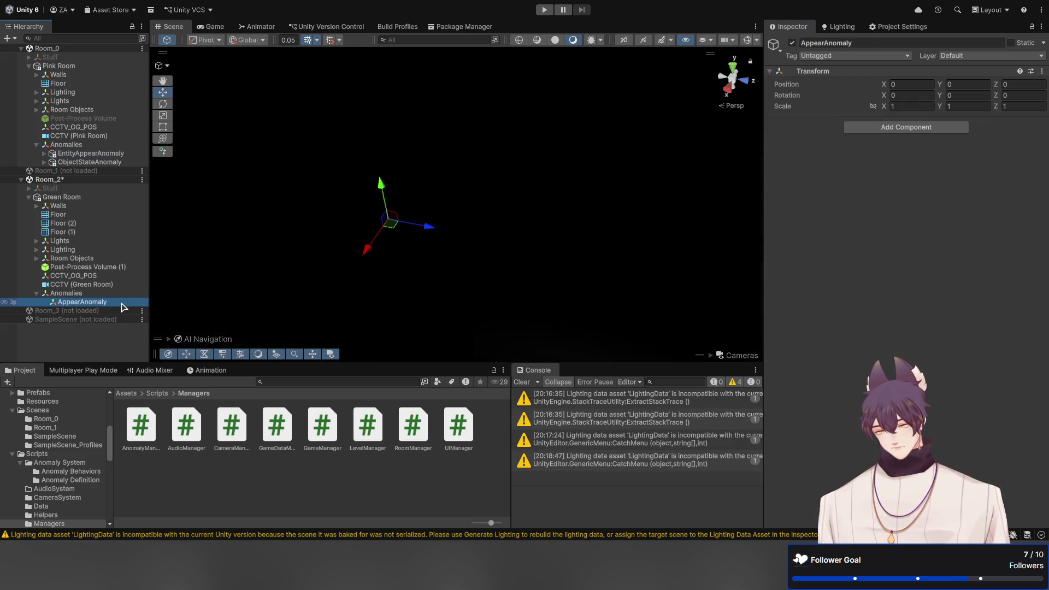
key(F2)
text(EntityAppearAnomaly)
key(Return)
Select the renamed EntityAppearAnomaly and frame it in the Scene view
key(Up)
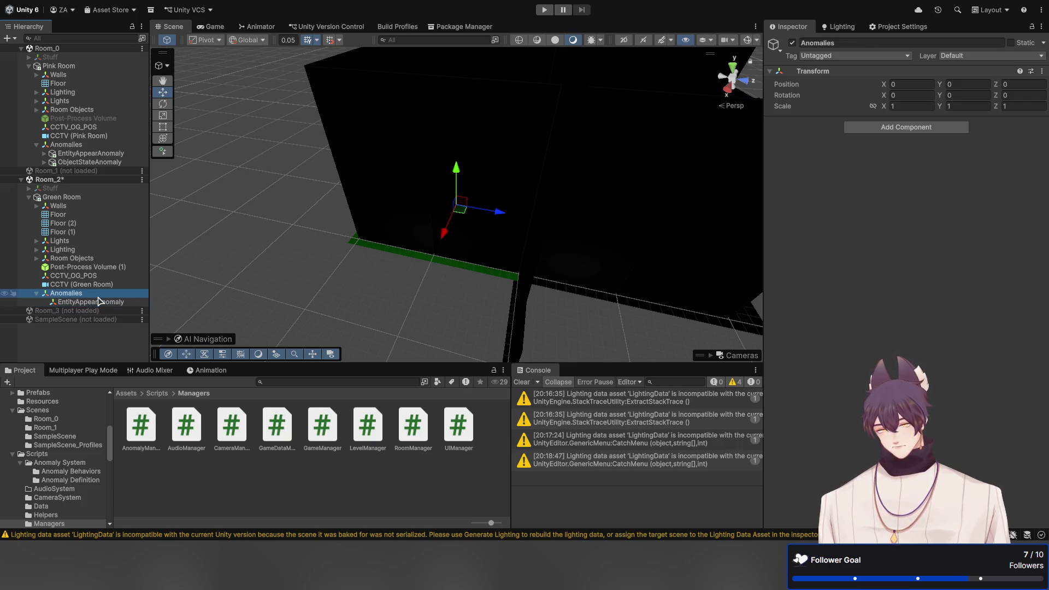
click(100, 302)
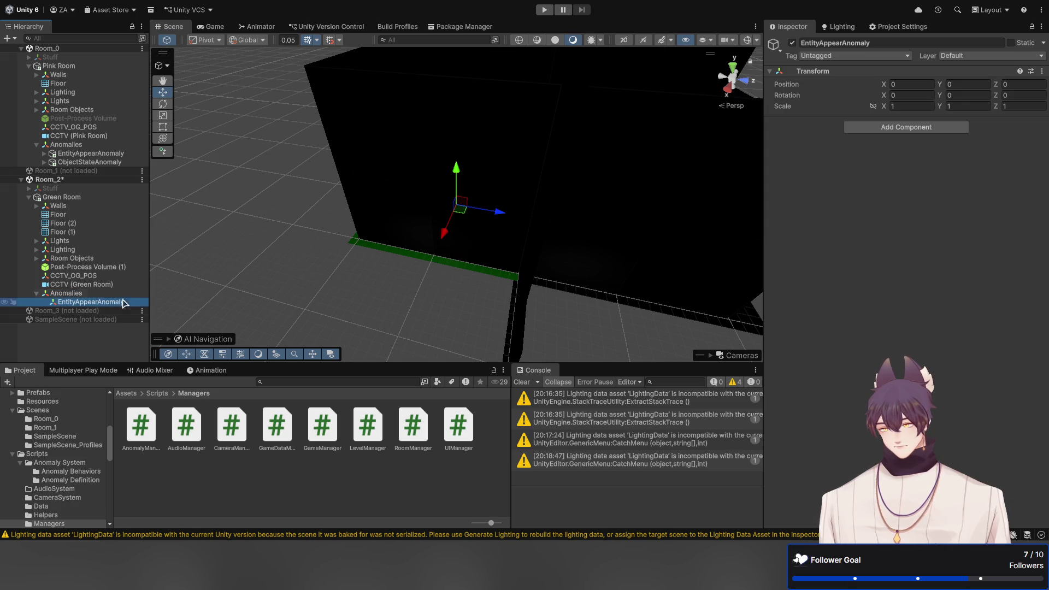
key(f)
mouse_move(419, 207)
mouse_down()
mouse_move(428, 159)
mouse_move(402, 145)
mouse_move(386, 157)
mouse_move(508, 203)
mouse_up()
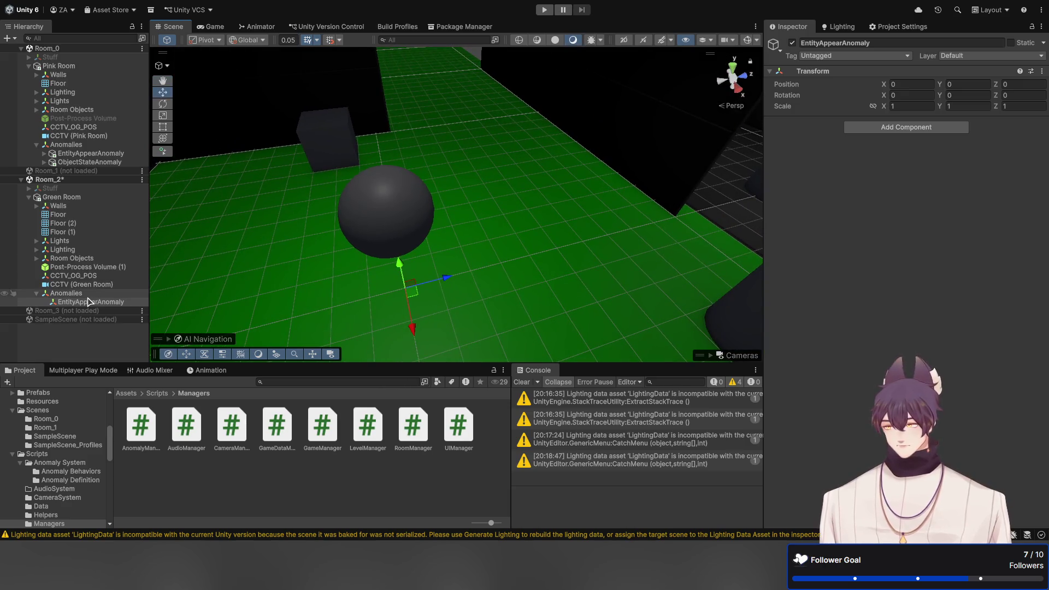
click(87, 303)
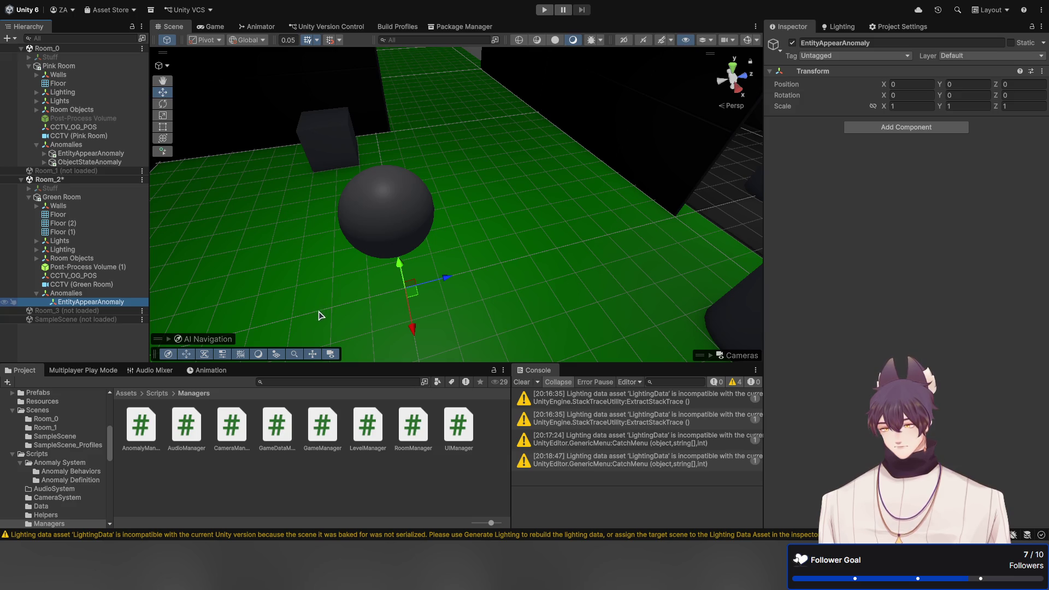
click(859, 319)
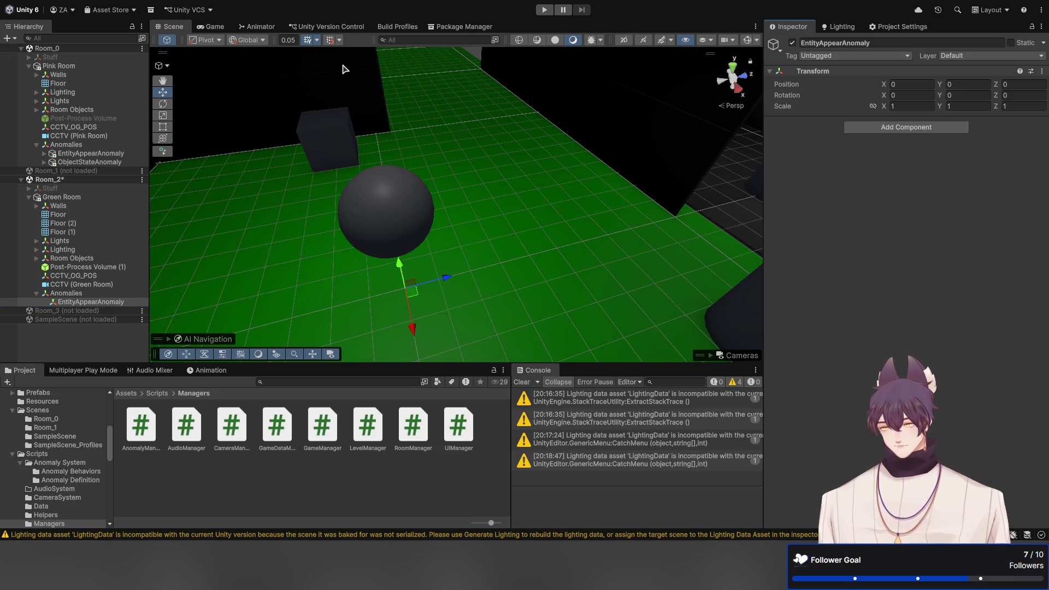
Browse My Assets in the Package Manager, comparing Book Head Monster with other purchased packs
click(432, 28)
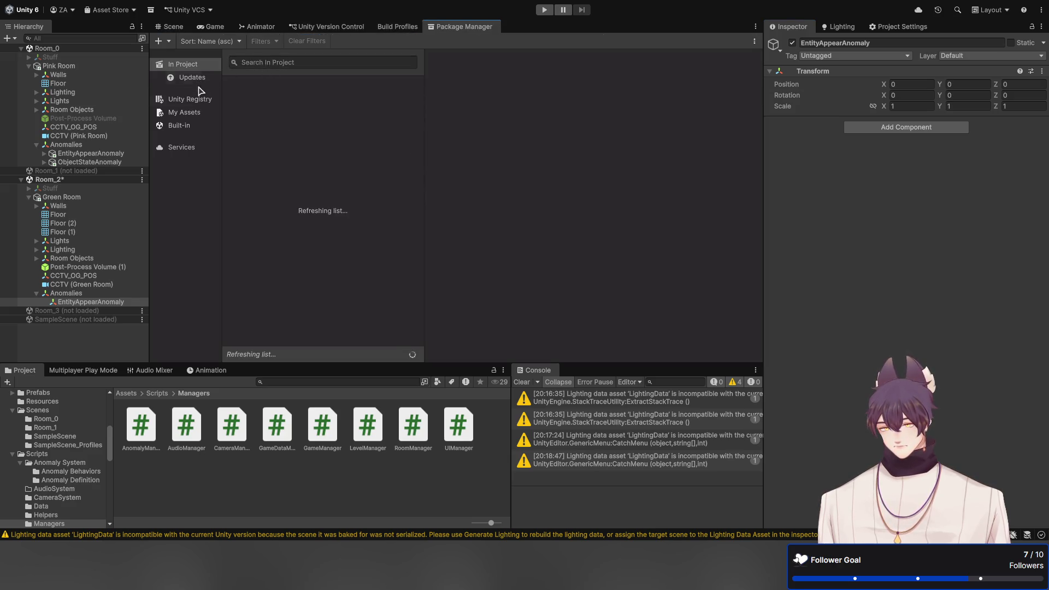
click(190, 113)
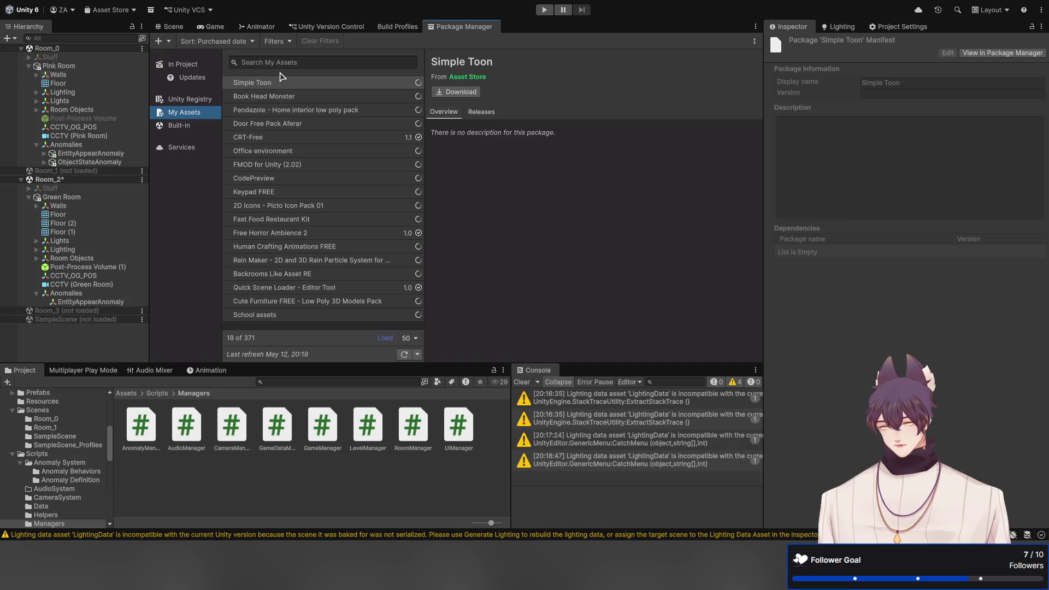
click(281, 80)
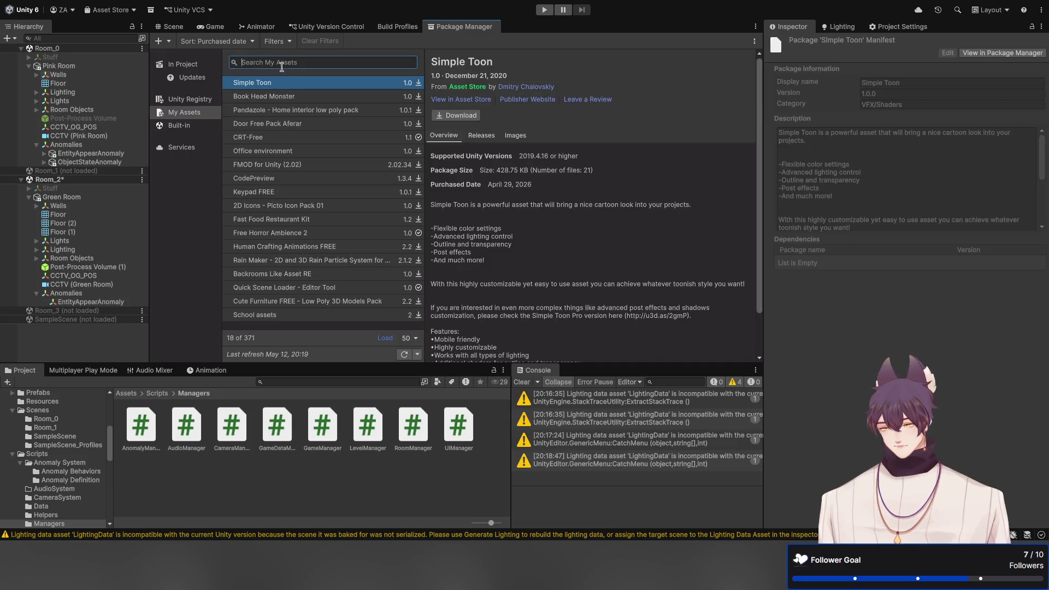
click(281, 98)
click(511, 135)
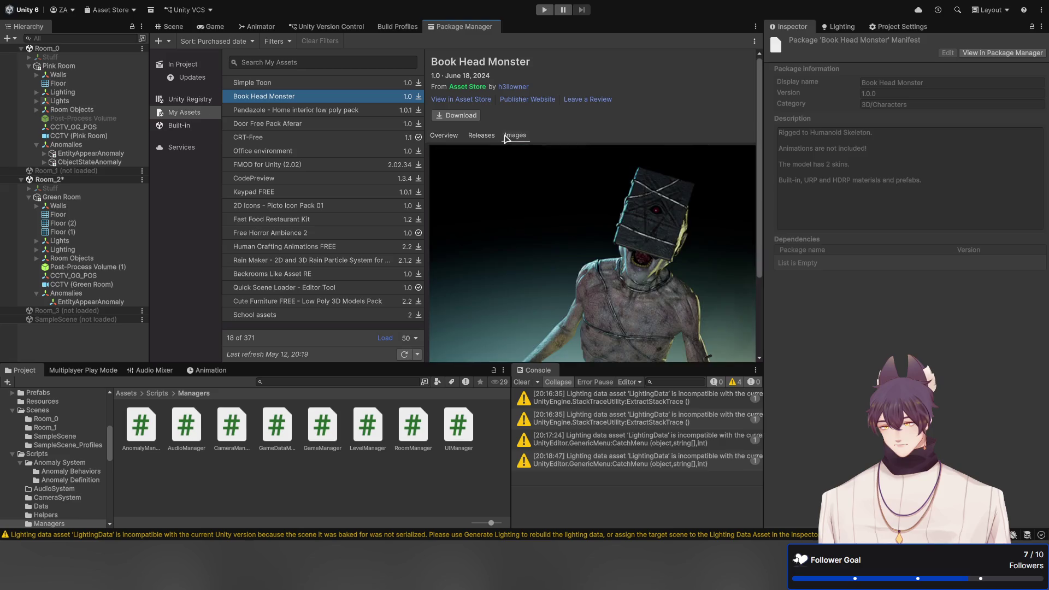
click(261, 110)
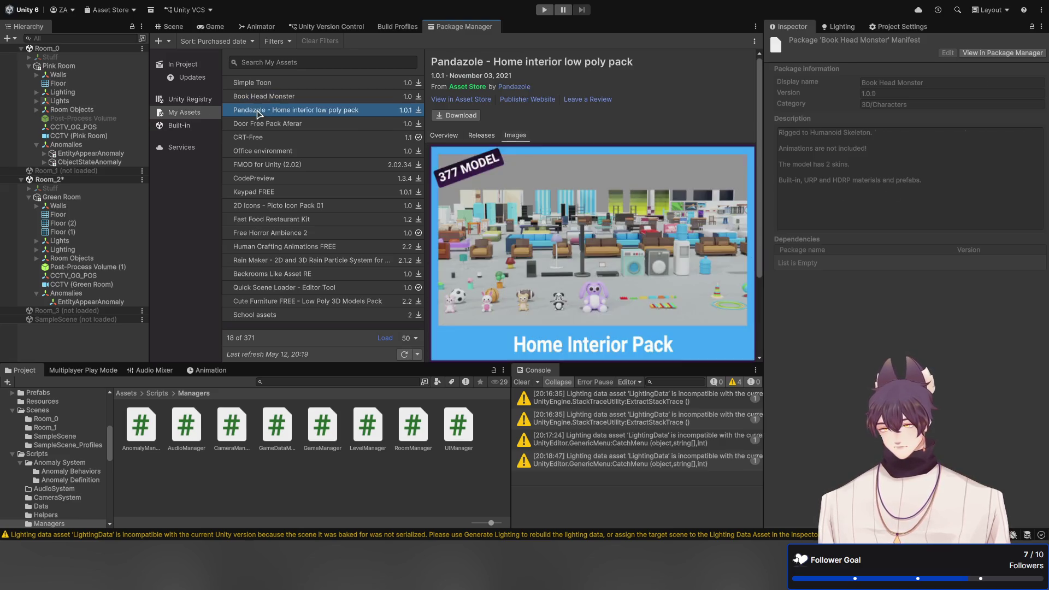
click(261, 83)
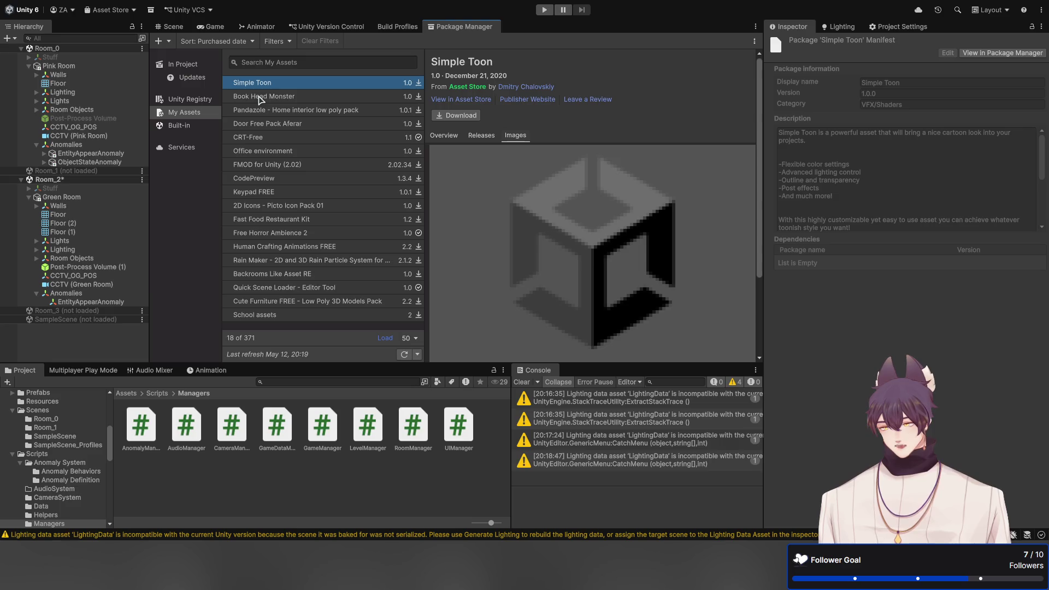
click(299, 99)
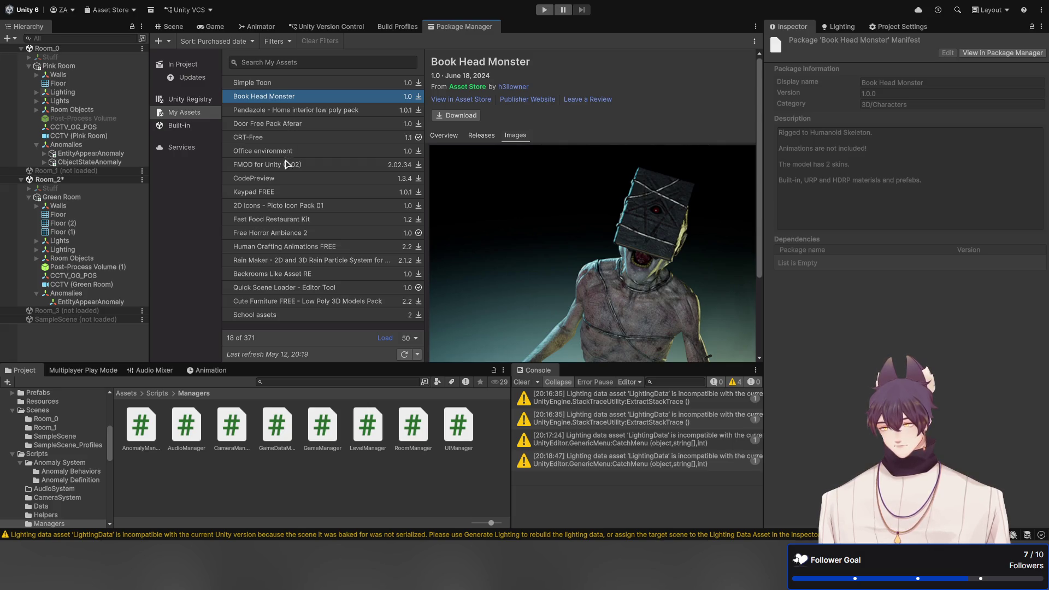
click(276, 235)
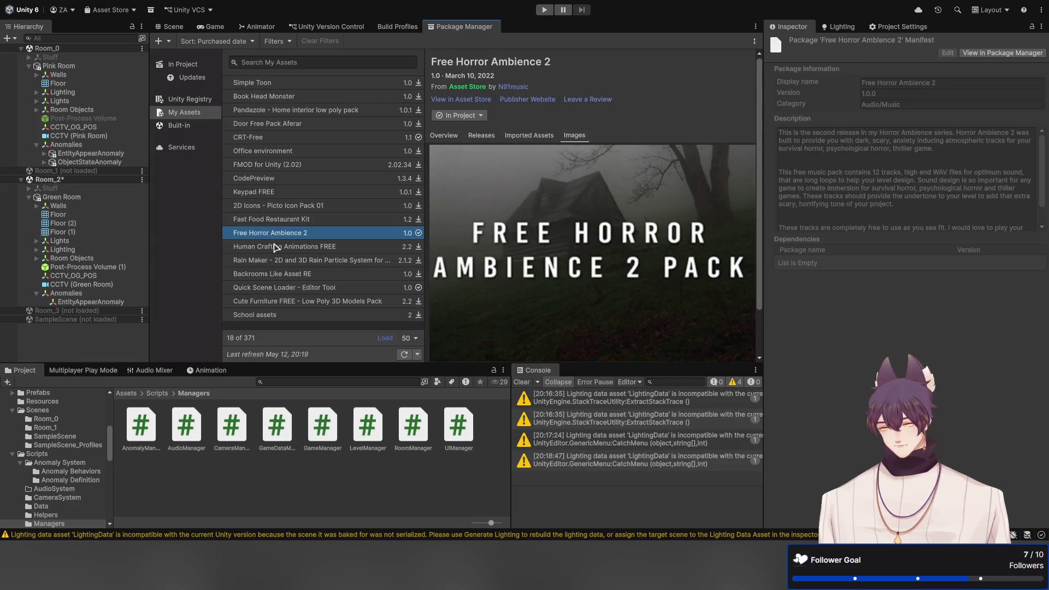
click(276, 244)
click(276, 235)
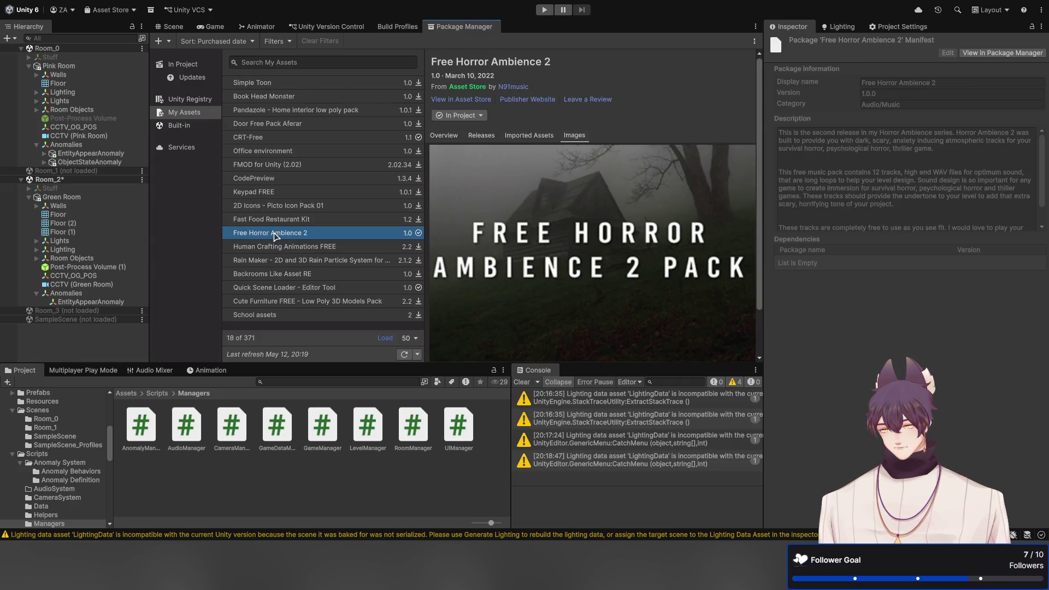
scroll(52, 416, up, 5)
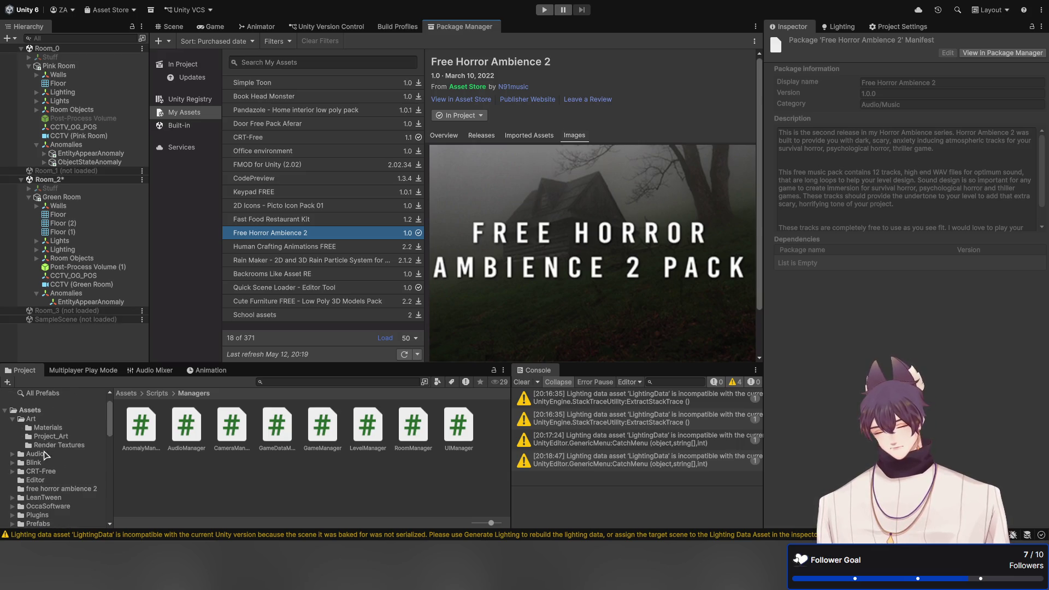
click(266, 98)
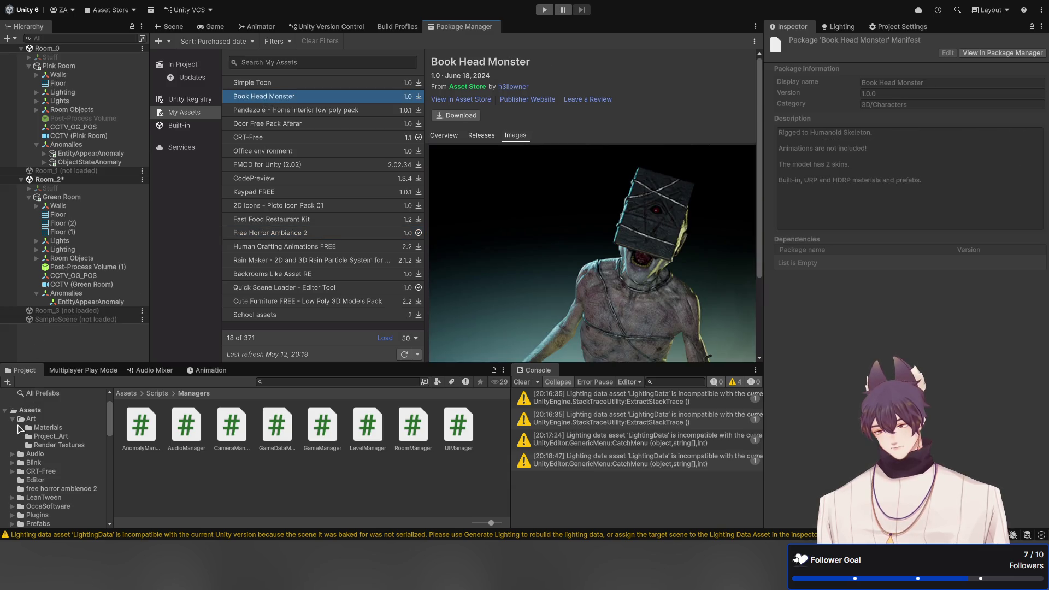
Check the project's Assets folders (Audio, Blink, CRT-Free, LeanTween, Prefabs, Resources, Scenes) for existing packs
click(13, 419)
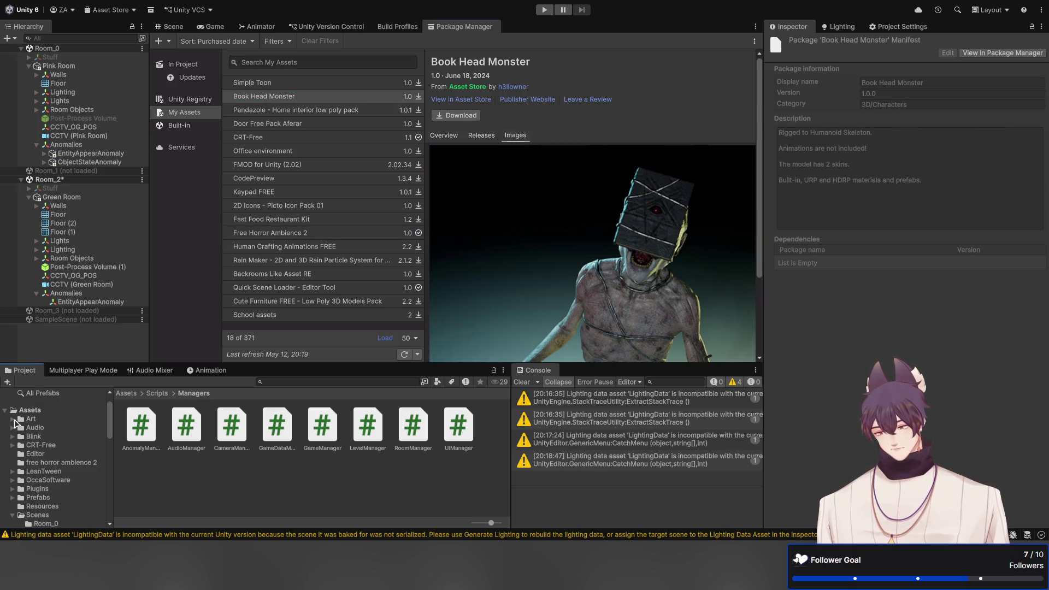
click(37, 428)
click(39, 436)
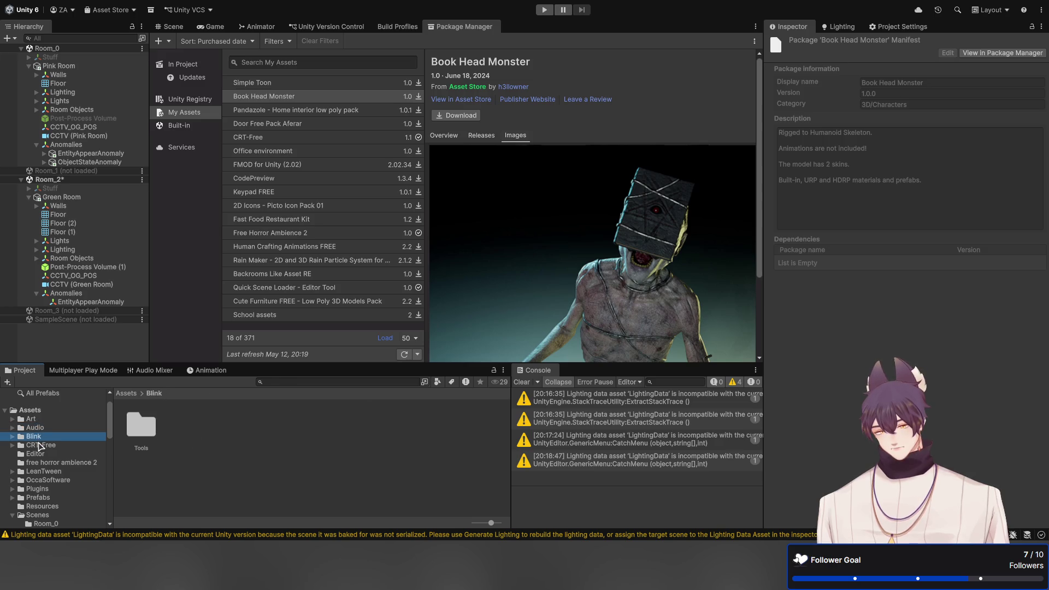
click(43, 444)
key(Up)
click(53, 445)
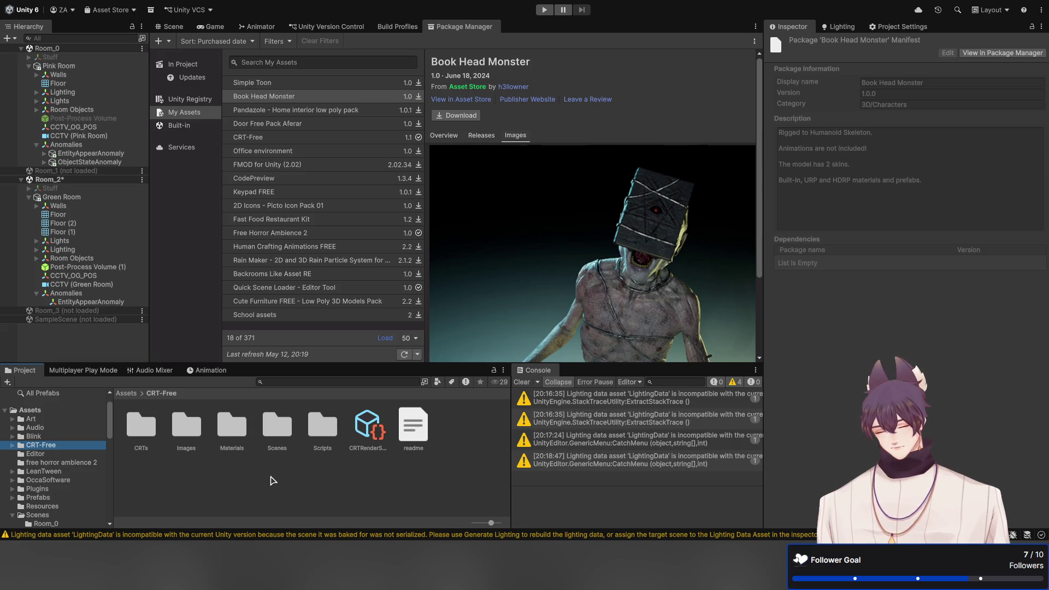
click(40, 471)
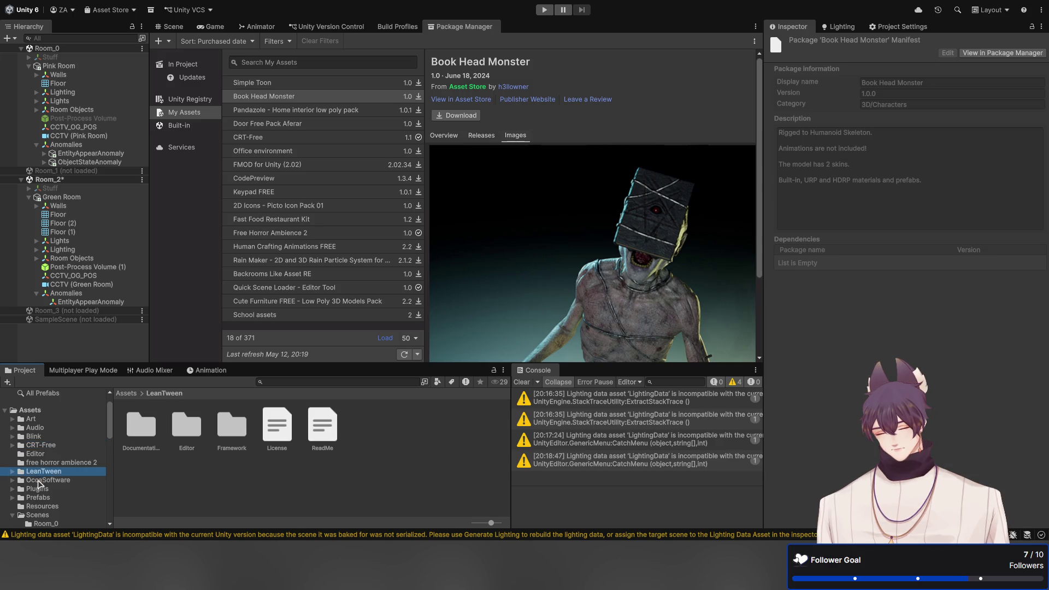
click(41, 462)
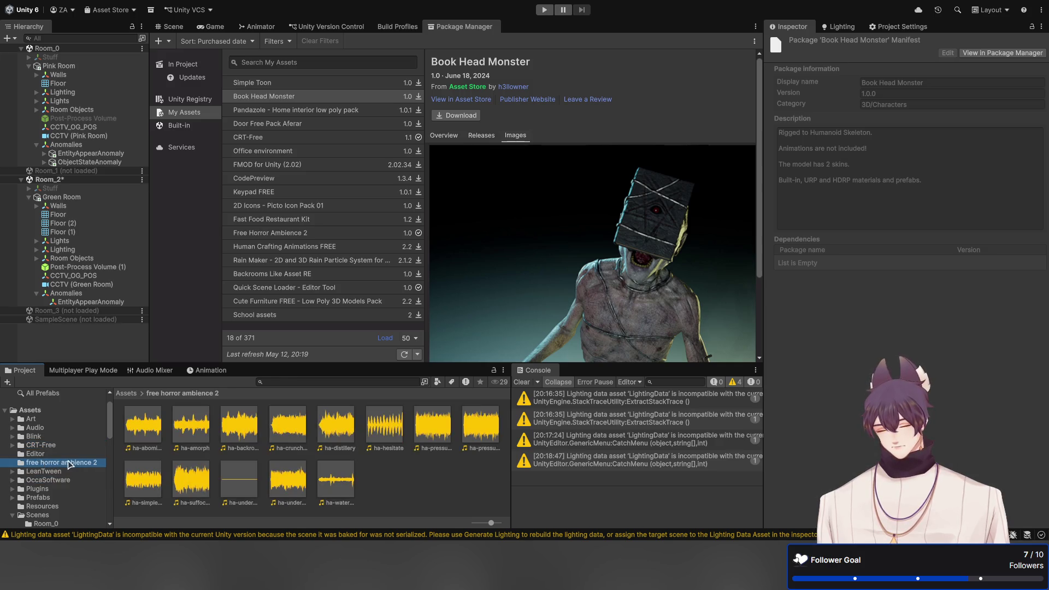
click(52, 498)
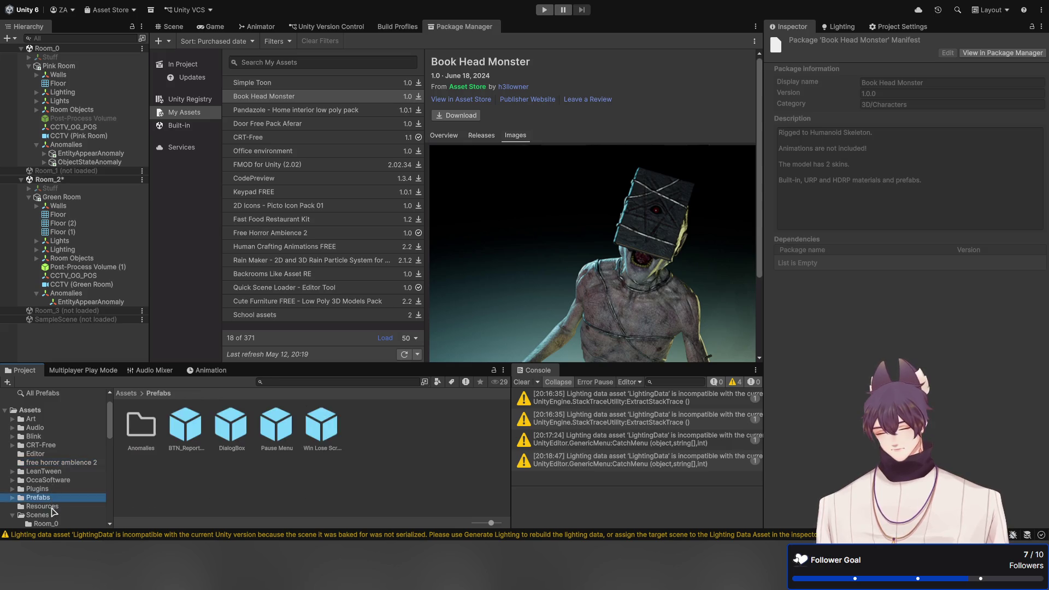
click(52, 507)
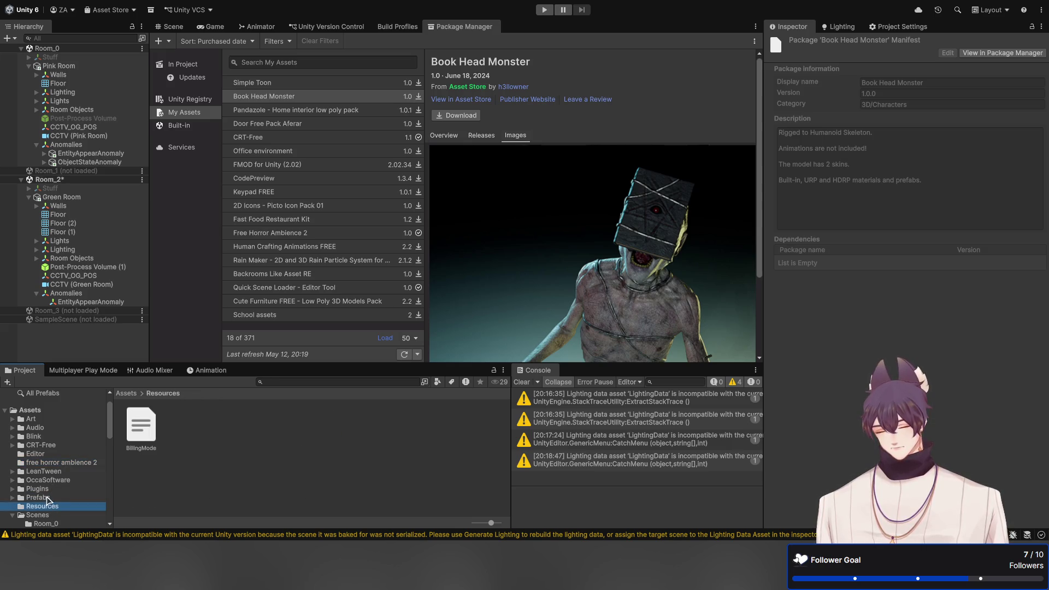
click(43, 517)
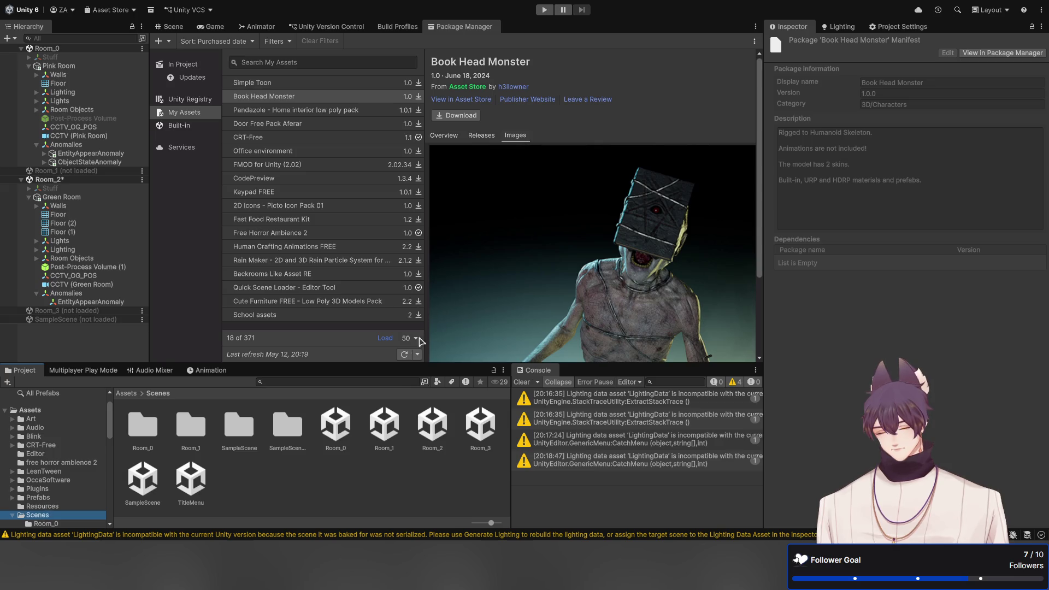
Download the Book Head Monster package and start importing it
click(472, 117)
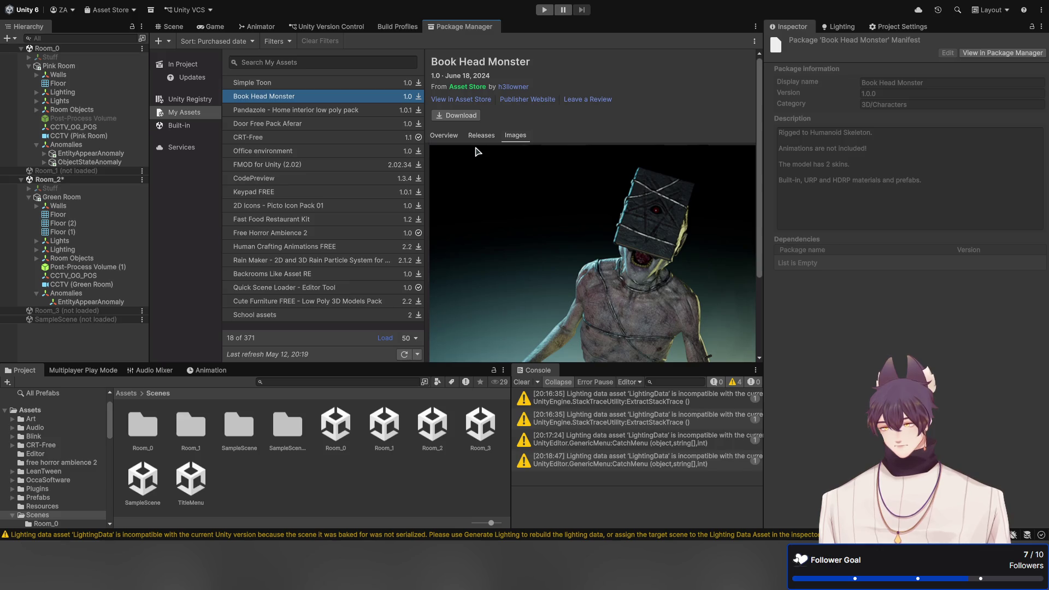
click(455, 118)
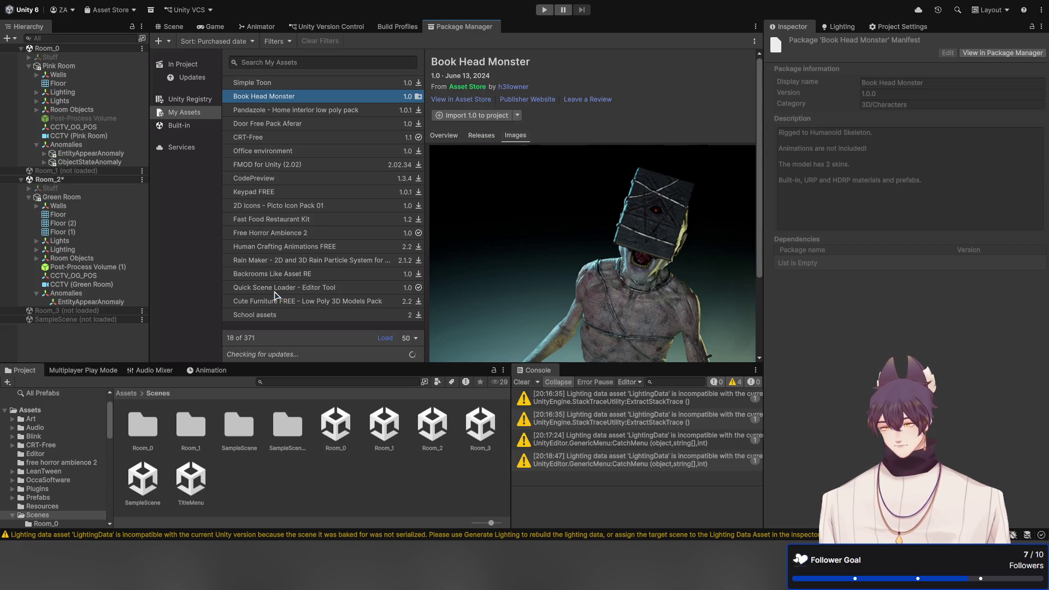
click(499, 116)
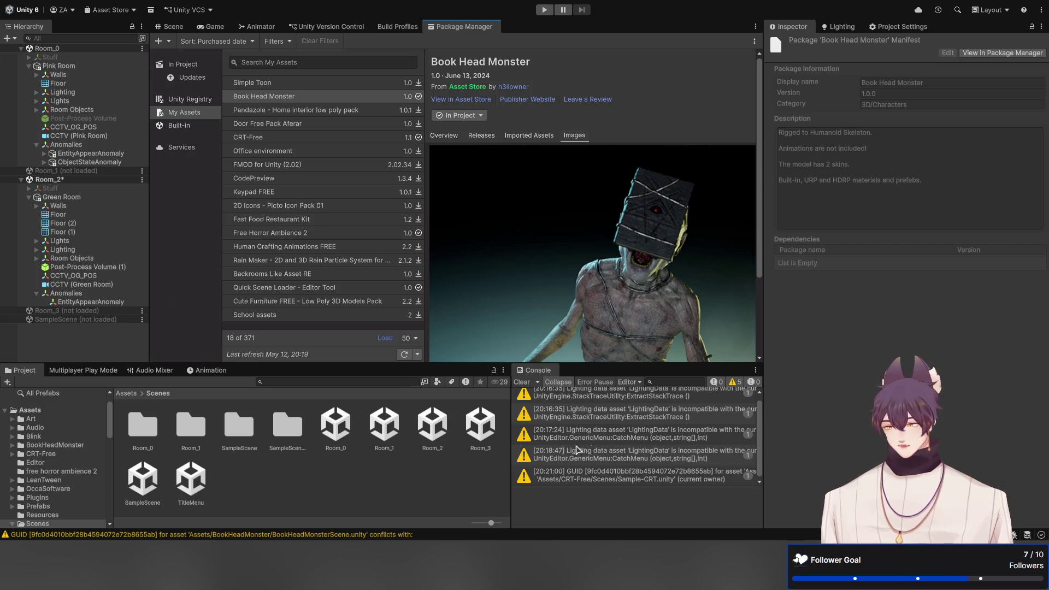
Scroll through the Book Head Monster package contents during the import
scroll(630, 431, up, 1)
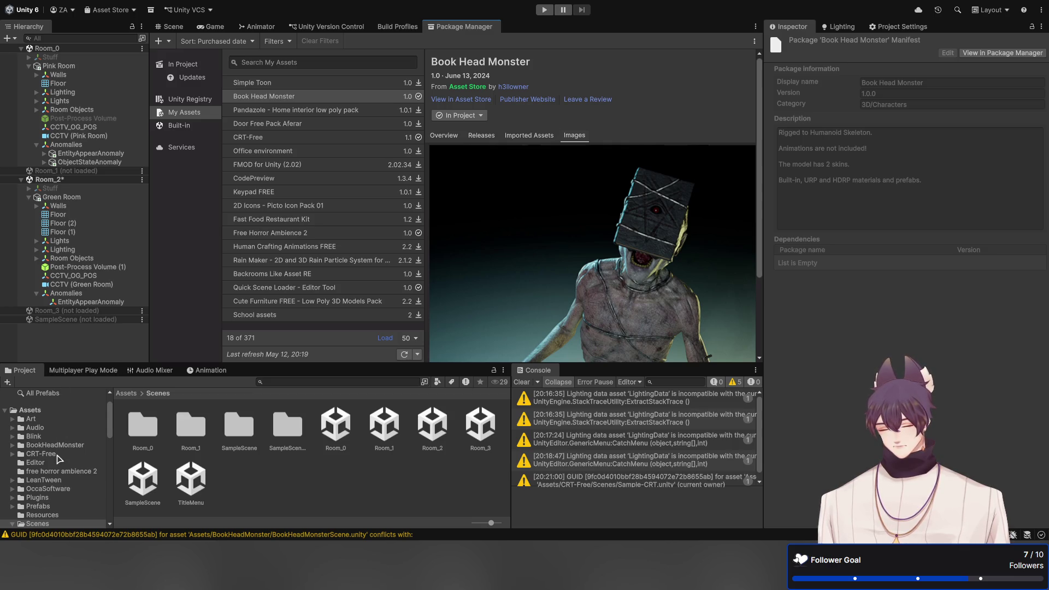
scroll(59, 459, down, 3)
scroll(40, 438, up, 1)
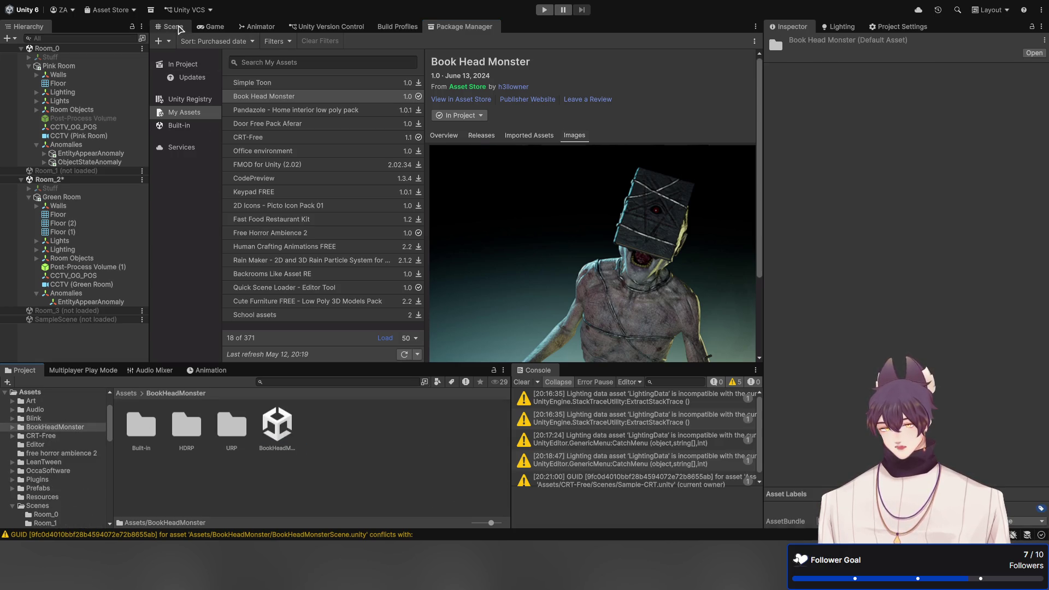
Compare BookHeadMonster and BookHeadMonster_withBlood in BookHeadMonster > Built-in > Prefabs
click(174, 27)
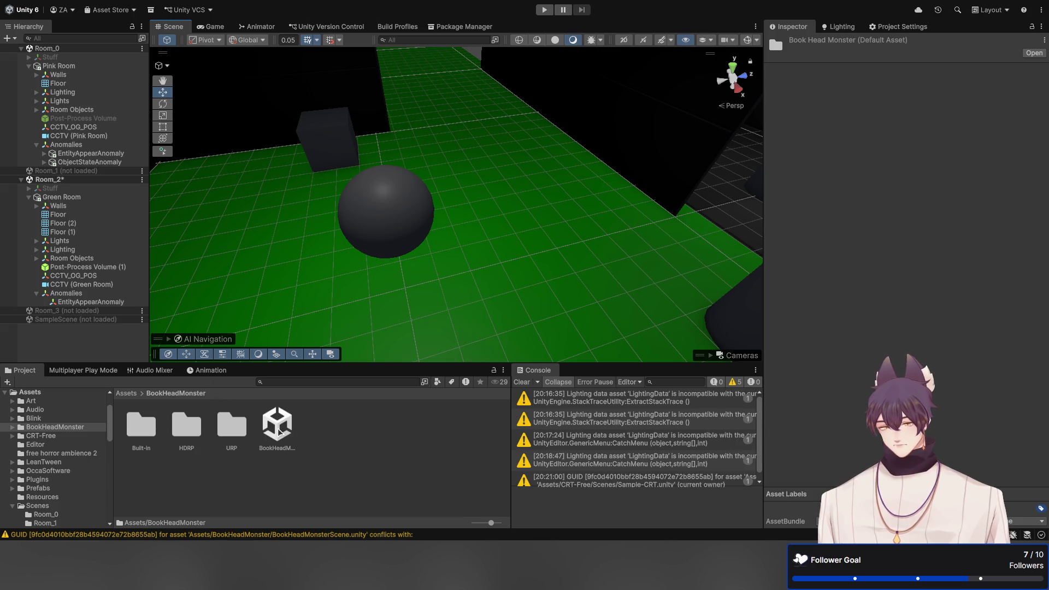
click(233, 430)
double_click(141, 431)
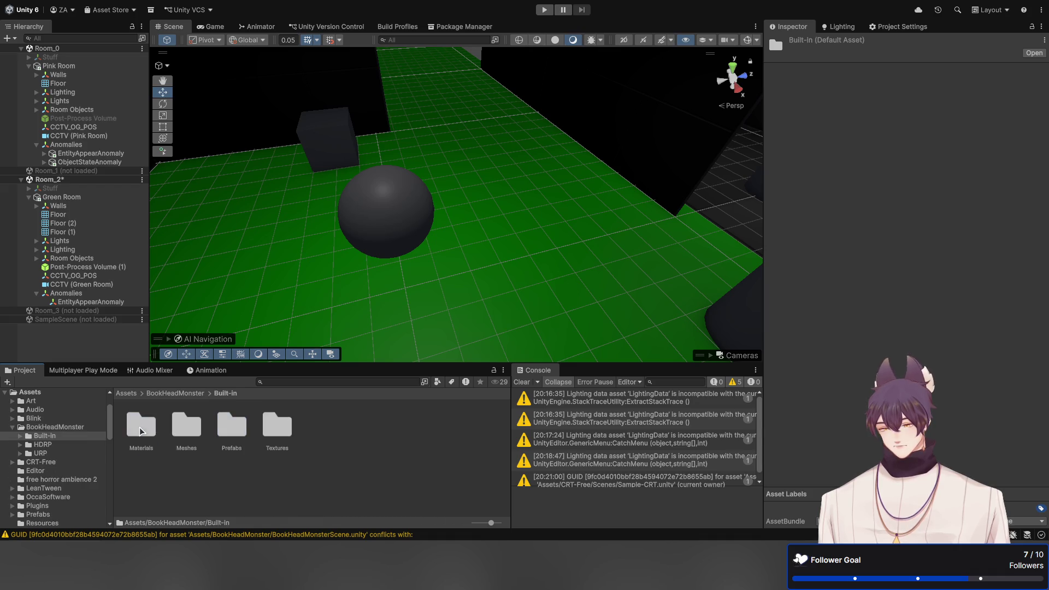
double_click(234, 429)
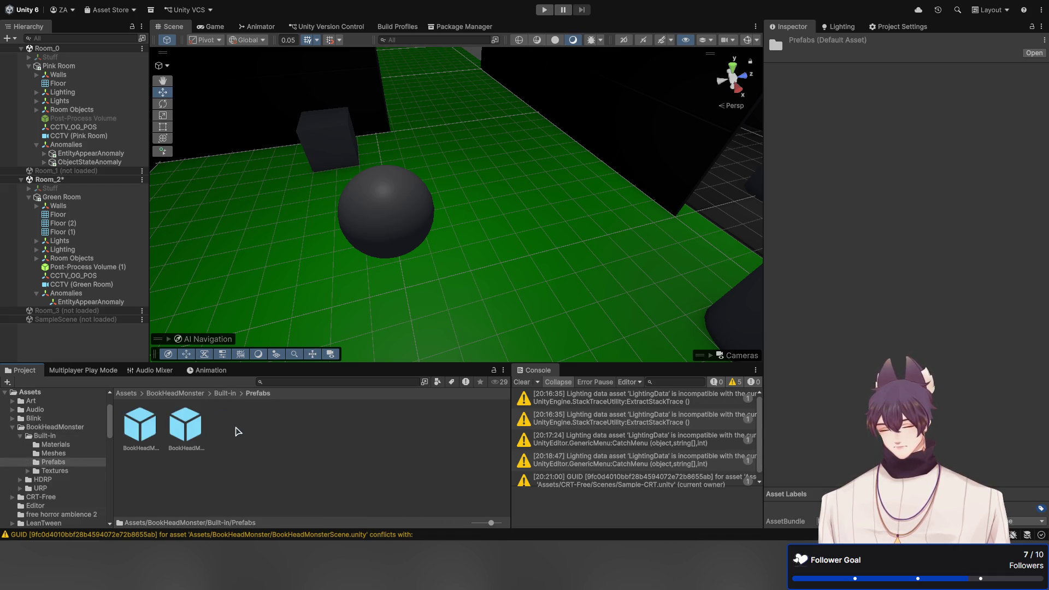
click(189, 427)
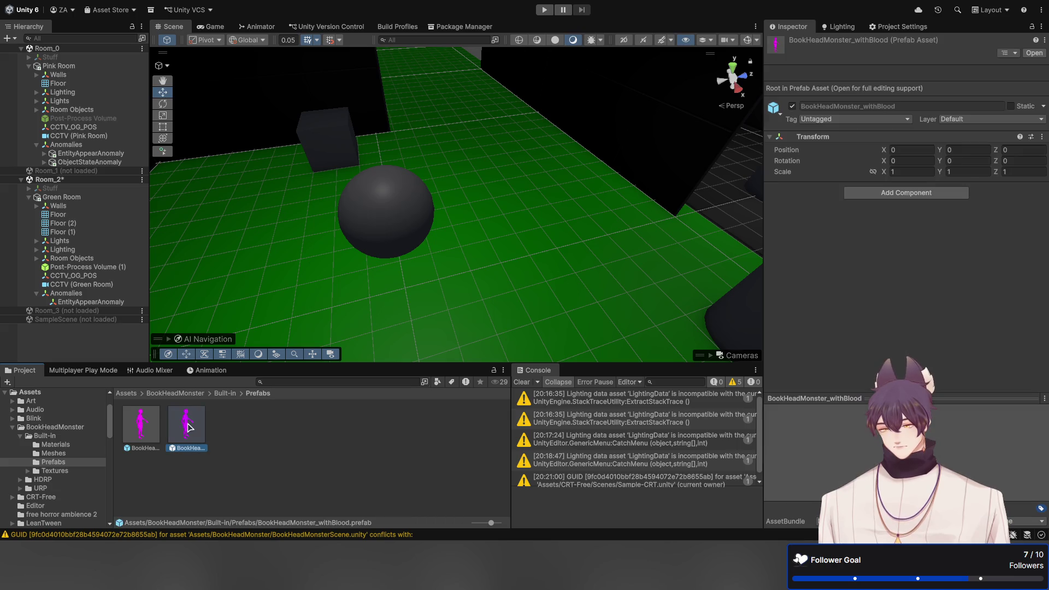
click(138, 427)
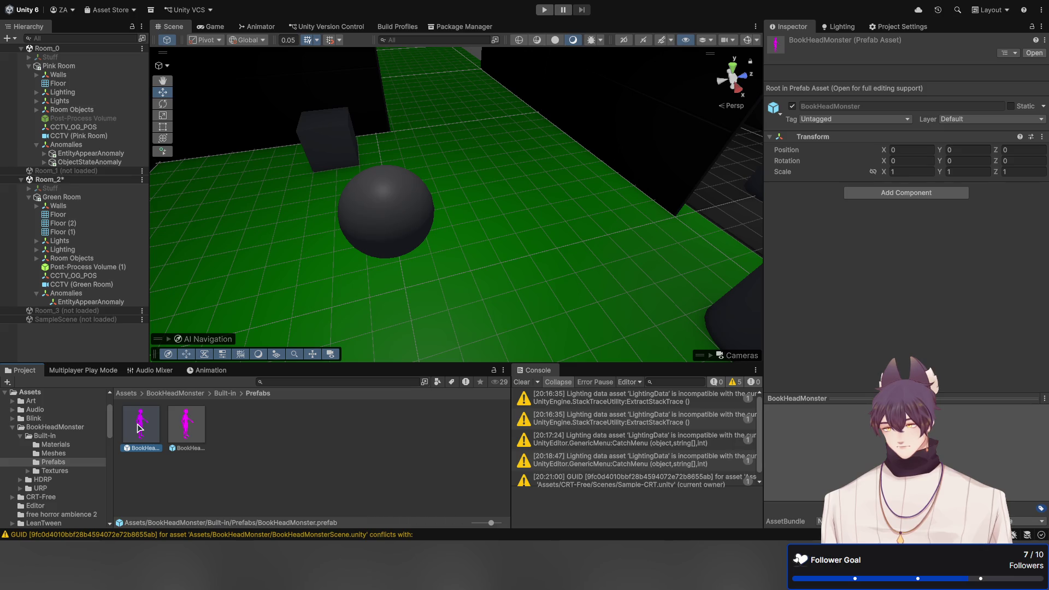
click(188, 431)
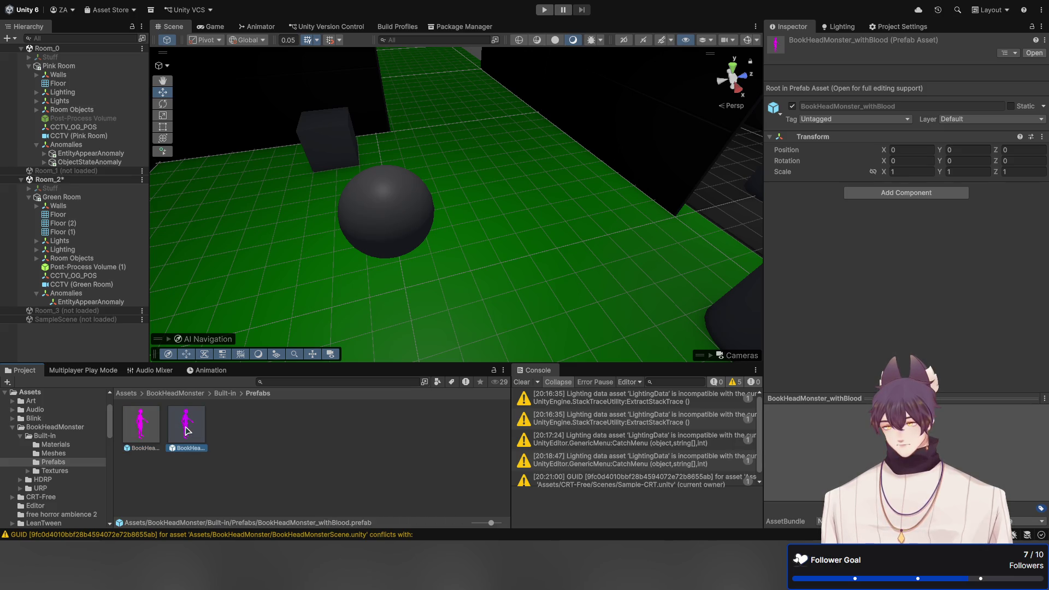
click(141, 429)
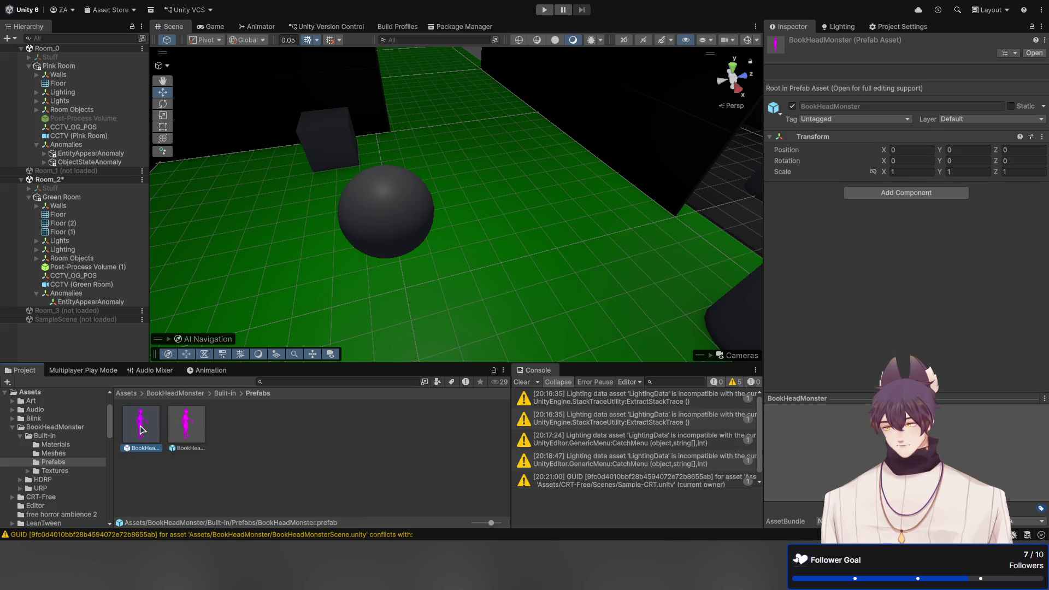
Go to BookHeadMonster > URP > Prefabs and select the BookHeadMonster prefab
click(219, 395)
click(186, 394)
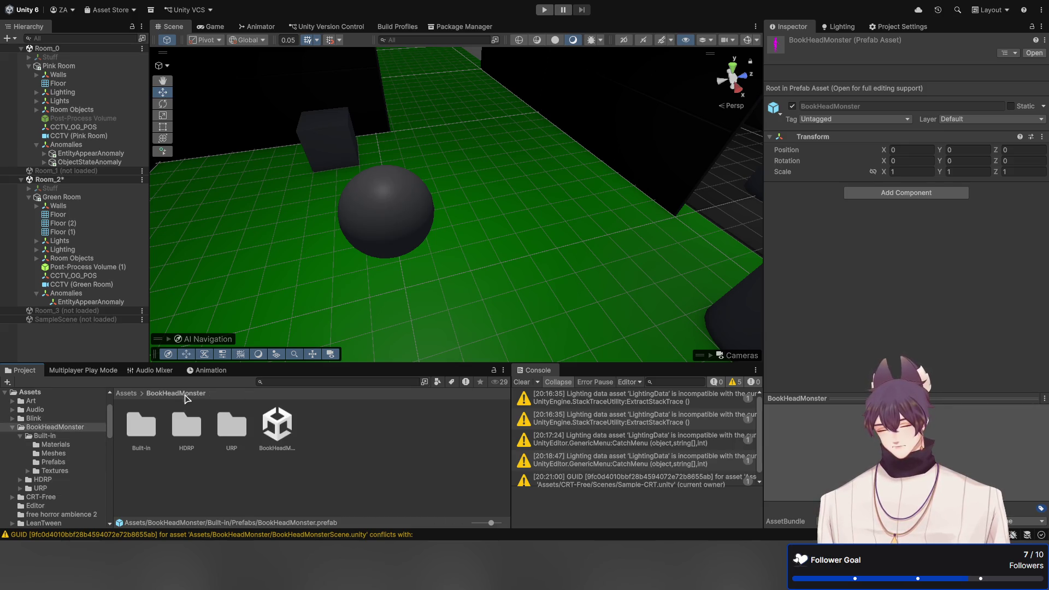
double_click(230, 431)
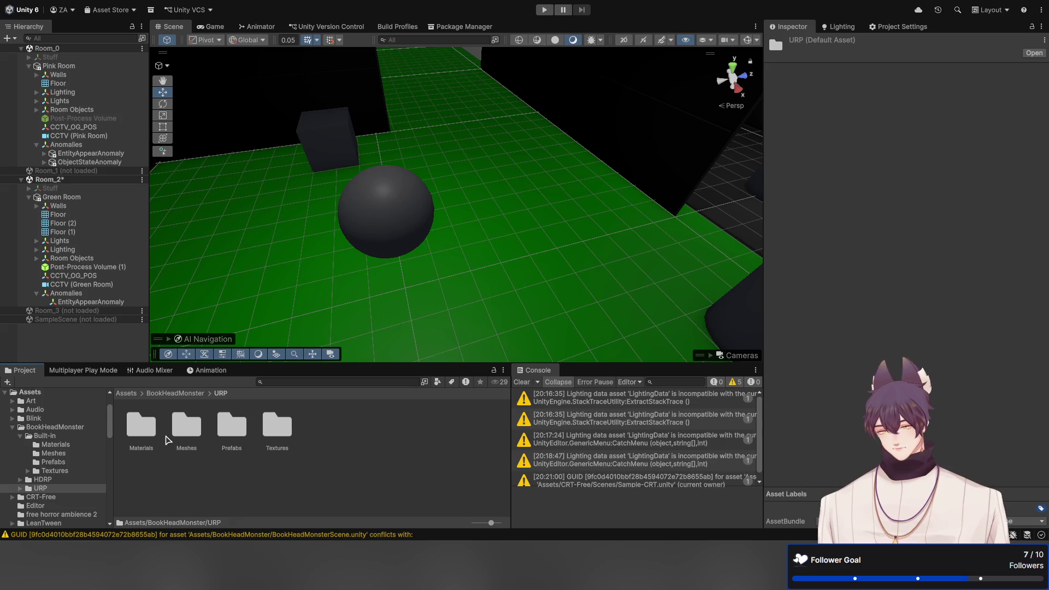
double_click(223, 432)
click(151, 433)
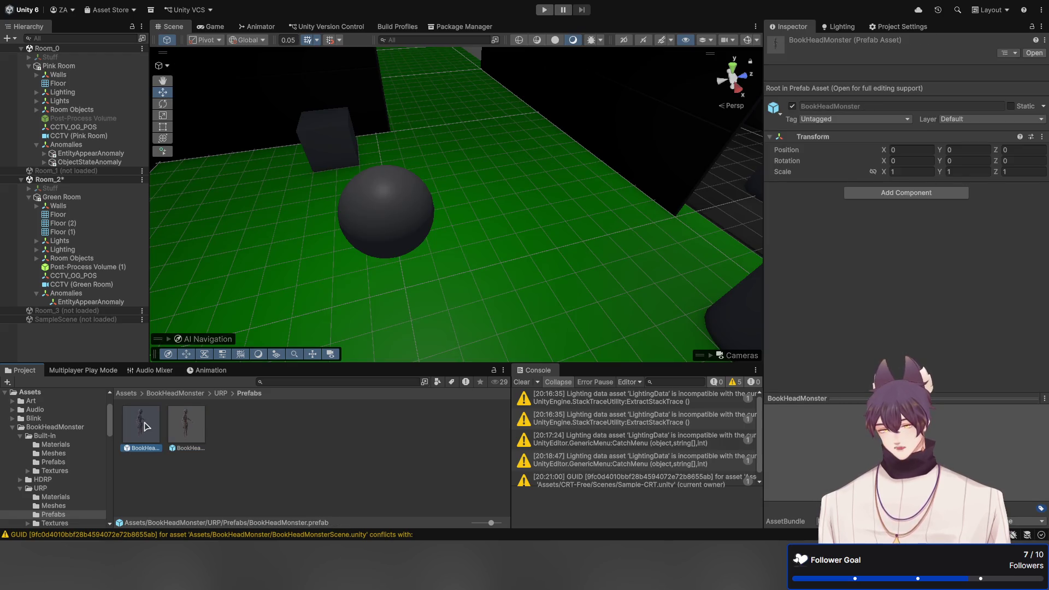
Drop the URP BookHeadMonster prefab under Green Room's EntityAppearAnomaly and select it
drag(145, 426, 110, 301)
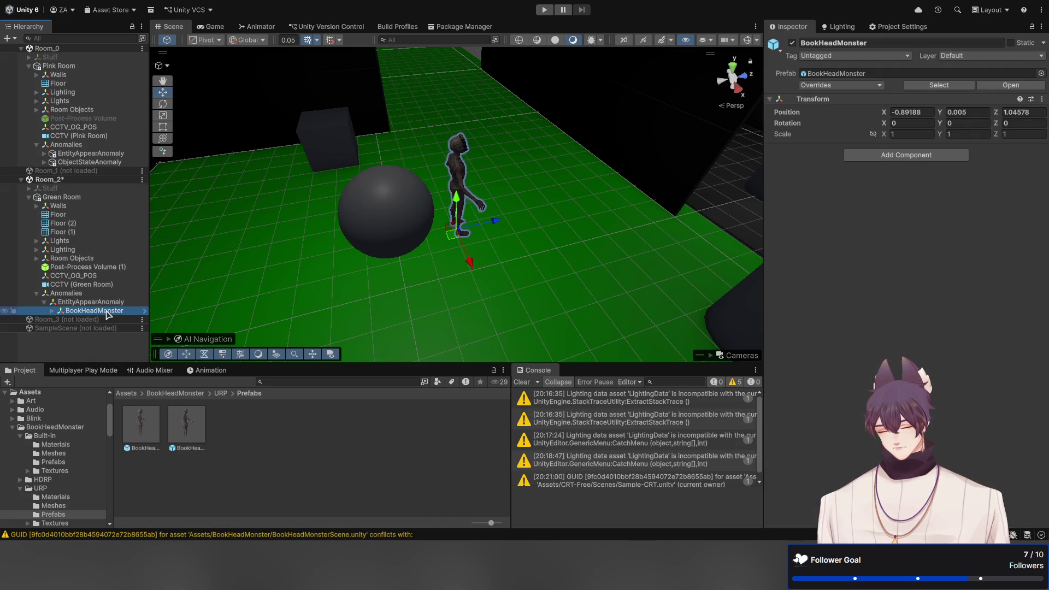
click(107, 303)
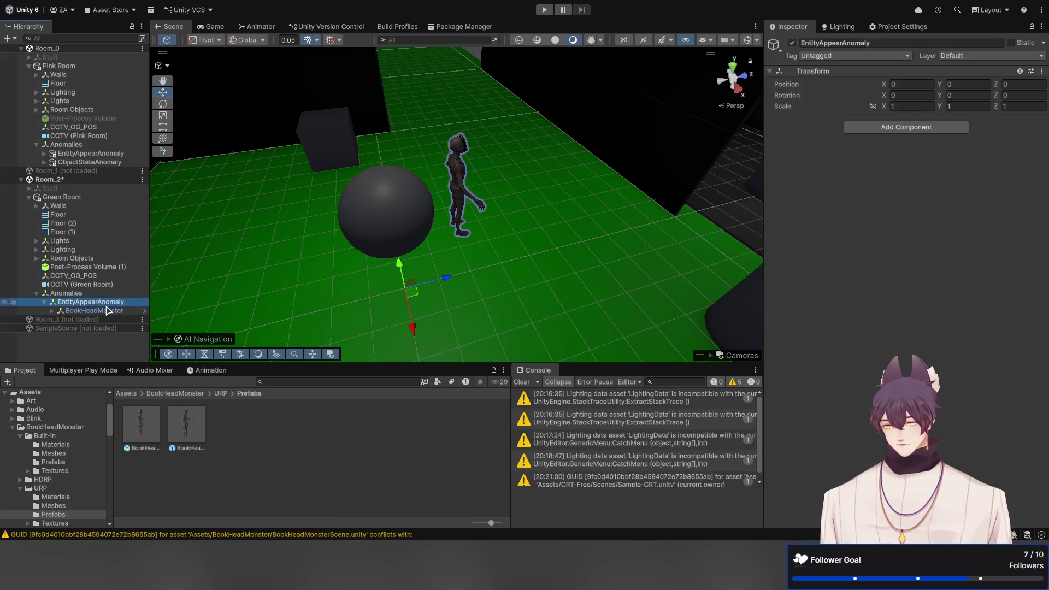
click(108, 310)
Set BookHeadMonster's Position X and Z to 0, then select EntityAppearAnomaly to shift it right
click(928, 113)
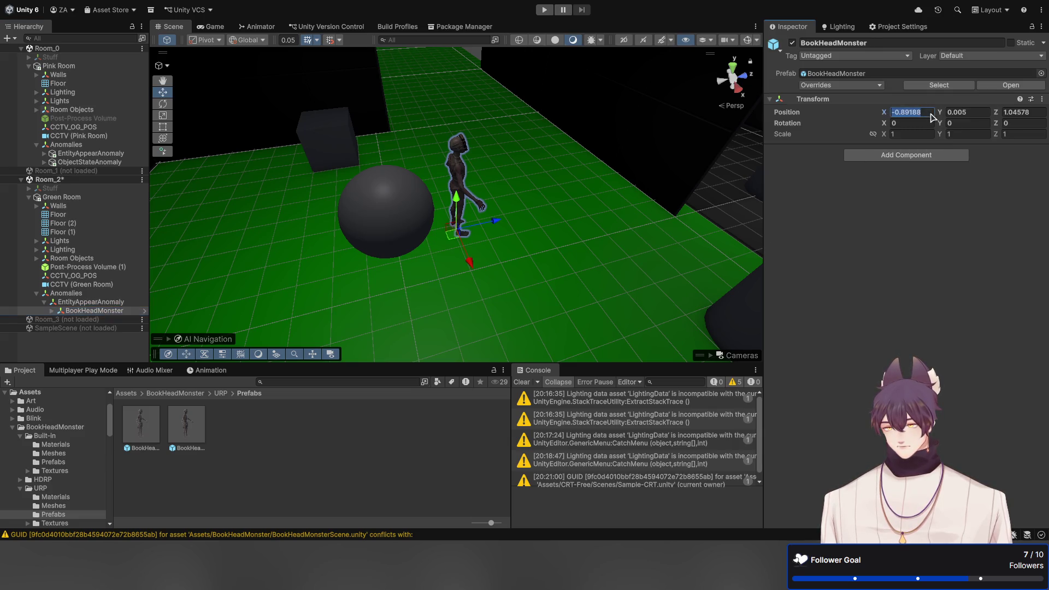
text(0)
key(Tab)
key(Tab)
text(0)
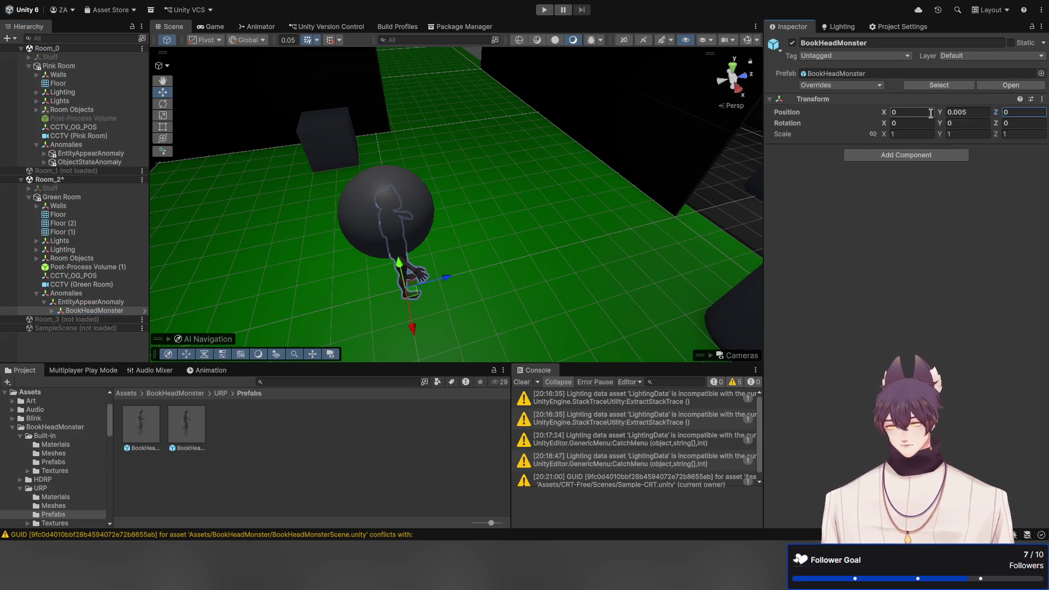
mouse_move(588, 215)
mouse_down()
mouse_move(580, 224)
mouse_move(529, 178)
mouse_move(533, 162)
mouse_move(501, 185)
mouse_move(580, 169)
mouse_move(473, 211)
mouse_move(443, 244)
mouse_move(708, 241)
mouse_up()
click(91, 301)
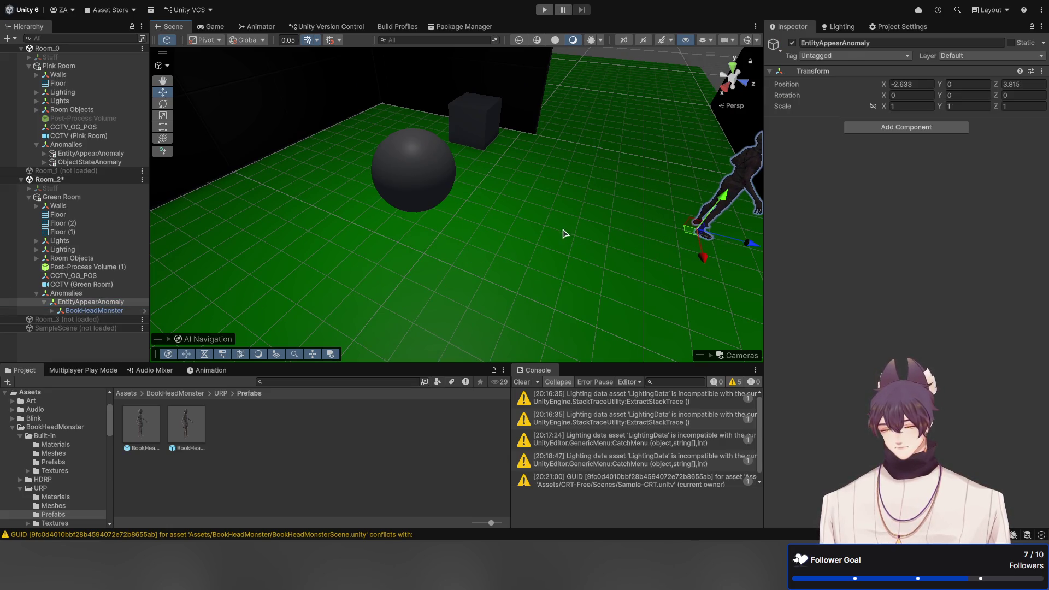
Move EntityAppearAnomaly to the far end of the green floor (X 0.637, Z 4.905), with the Green Room CCTV preview showing
key(f)
mouse_move(515, 186)
mouse_down()
mouse_move(686, 311)
mouse_move(693, 306)
mouse_up()
mouse_move(591, 314)
mouse_down()
mouse_move(599, 271)
mouse_move(623, 265)
mouse_move(667, 211)
mouse_move(566, 144)
mouse_move(512, 306)
mouse_move(486, 284)
mouse_move(497, 284)
mouse_up()
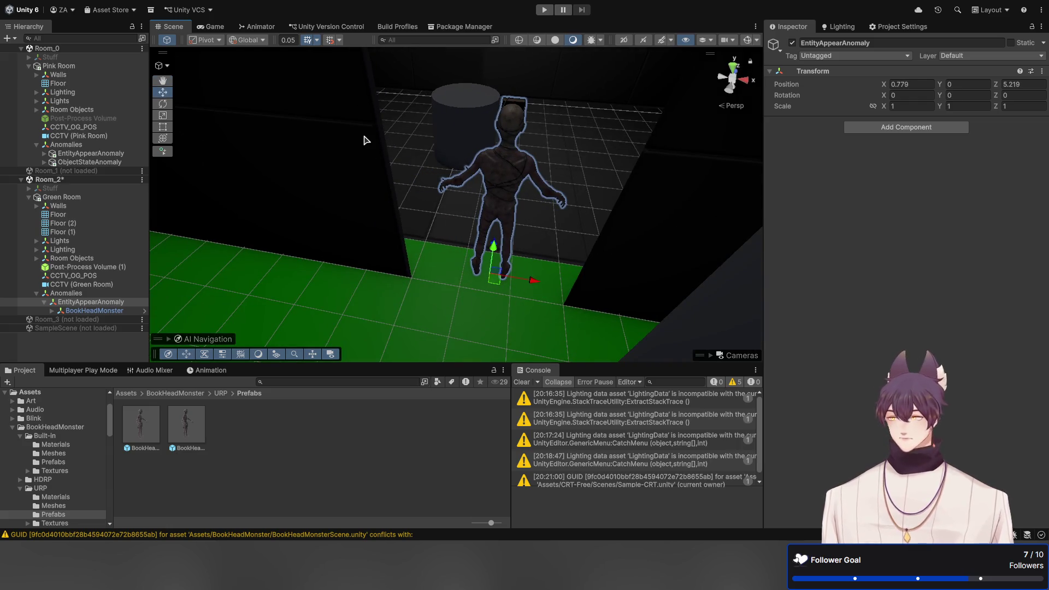
click(212, 26)
click(172, 26)
mouse_move(473, 194)
mouse_down()
mouse_move(510, 170)
mouse_move(485, 140)
mouse_up()
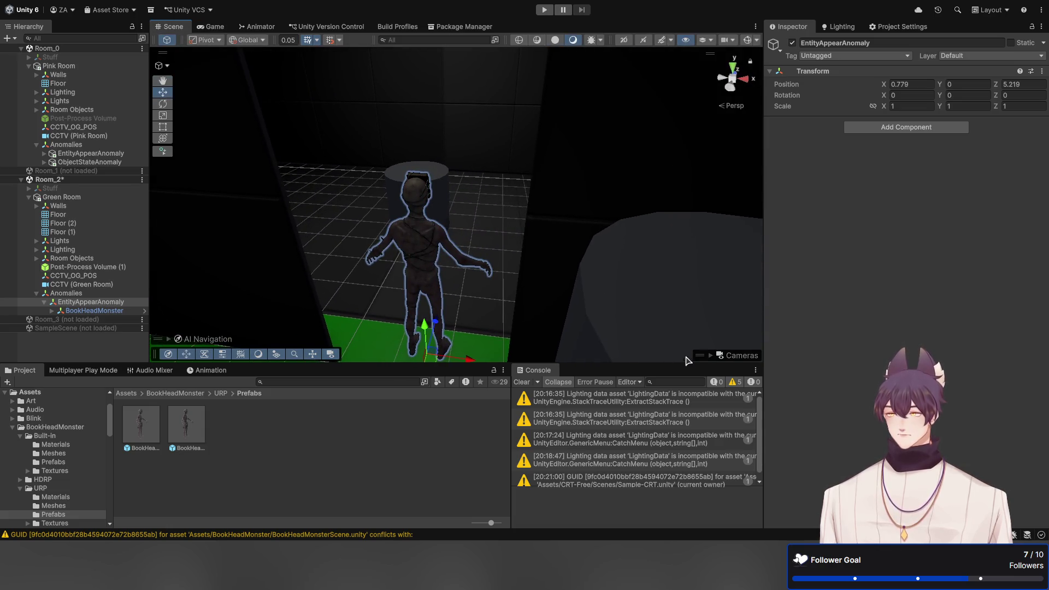
click(711, 357)
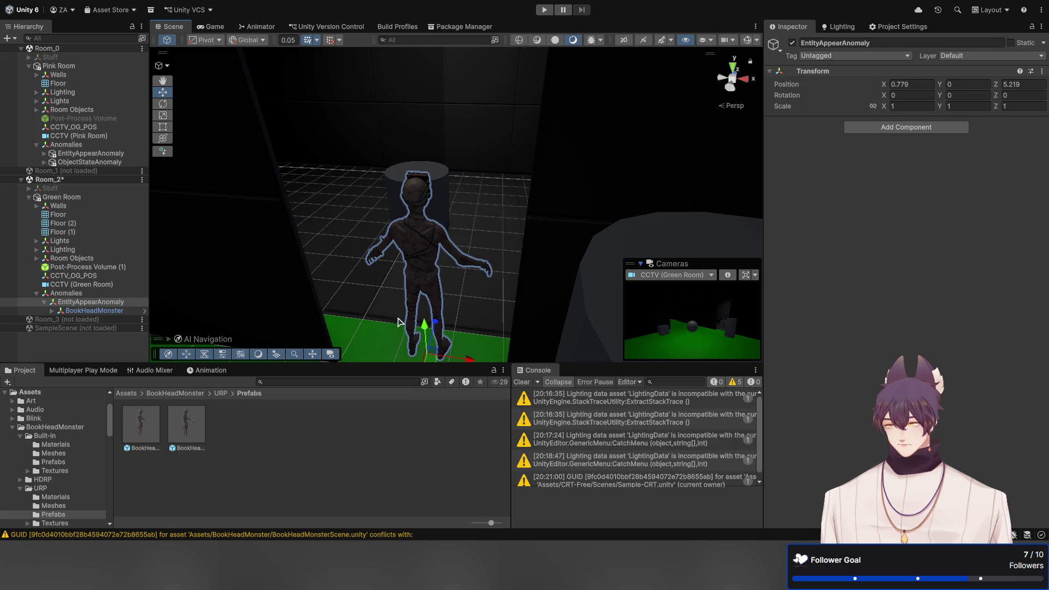
key(f)
drag(451, 311, 428, 336)
Rotate EntityAppearAnomaly to Y 180 so the monster faces the camera
key(e)
mouse_move(532, 268)
mouse_down()
mouse_move(527, 283)
mouse_move(464, 316)
mouse_move(297, 276)
mouse_move(281, 245)
mouse_move(563, 274)
mouse_move(959, 150)
mouse_up()
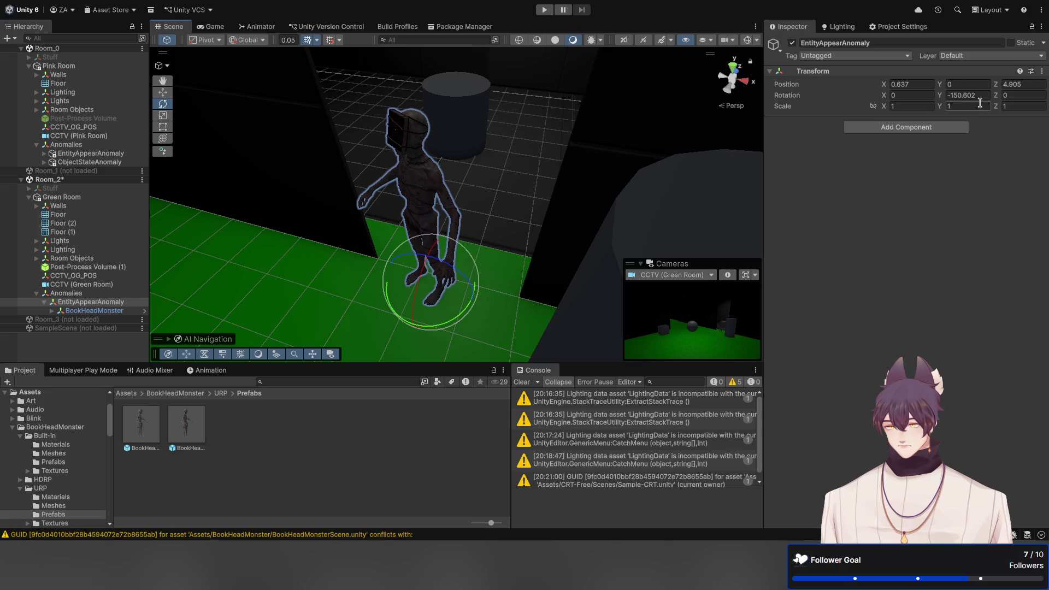
click(979, 97)
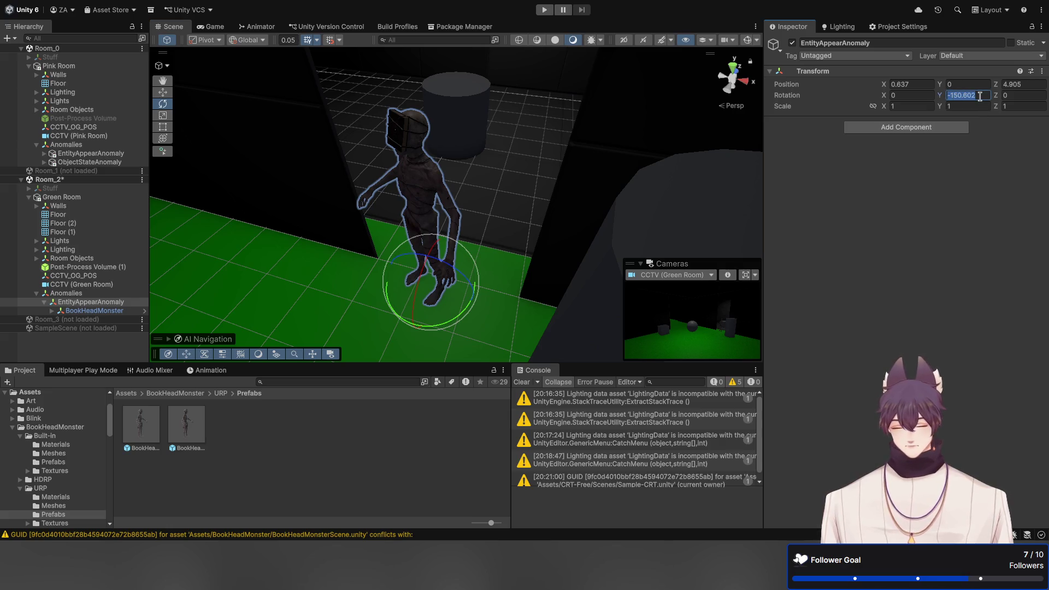
text(180)
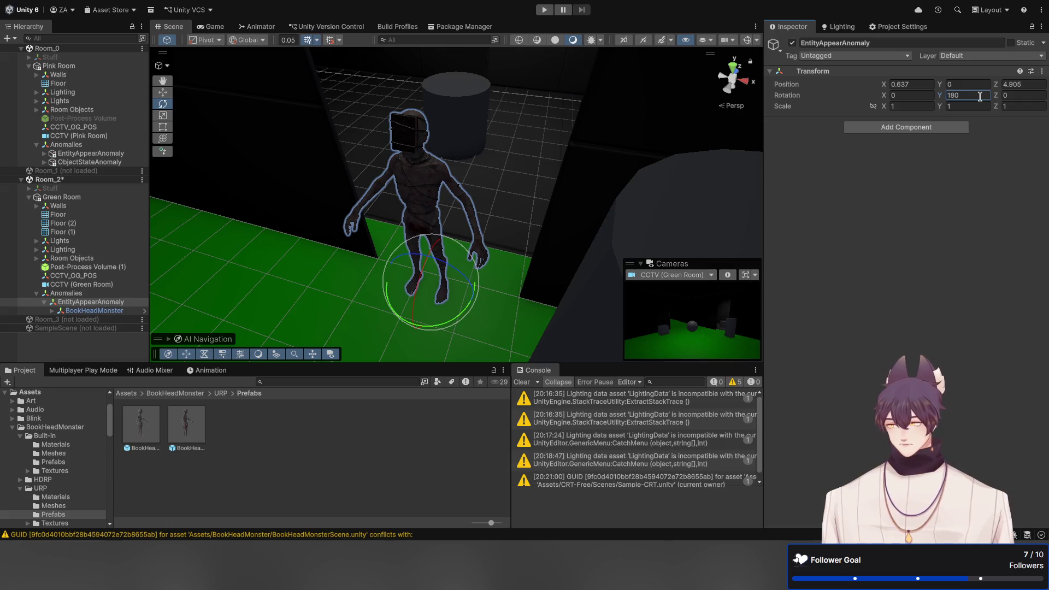
mouse_move(490, 175)
mouse_down()
mouse_move(589, 178)
mouse_move(686, 201)
mouse_move(672, 203)
mouse_up()
Reposition the EntityAppearAnomaly monster across the green floor
key(w)
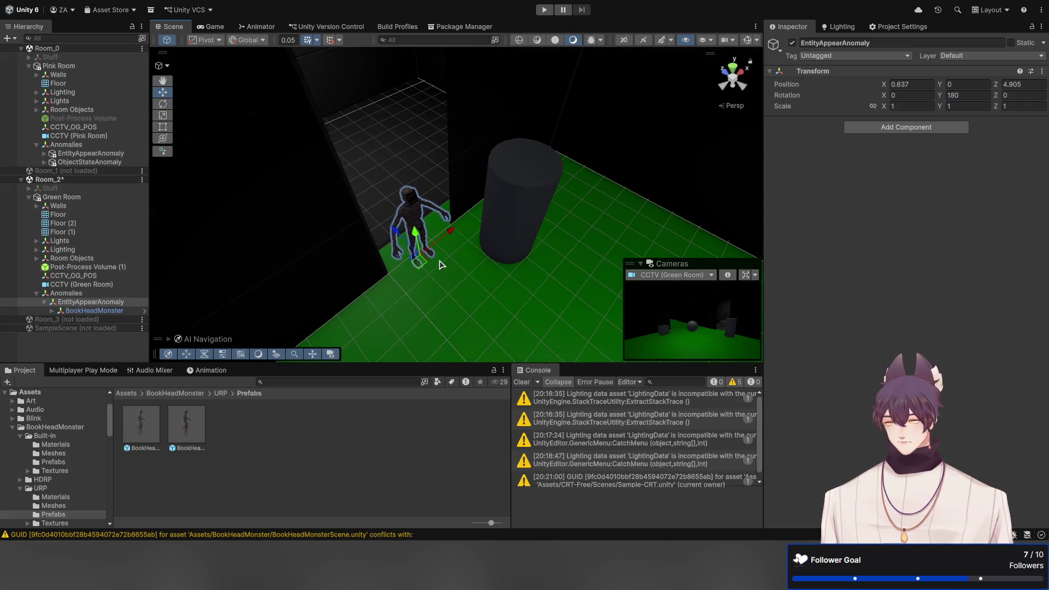
mouse_move(425, 265)
mouse_down()
mouse_move(518, 331)
mouse_move(568, 347)
mouse_up()
mouse_move(459, 204)
mouse_down()
mouse_move(604, 188)
mouse_move(711, 147)
mouse_move(619, 168)
mouse_up()
mouse_move(515, 167)
mouse_down()
mouse_move(510, 204)
mouse_move(461, 241)
mouse_up()
mouse_move(405, 335)
mouse_down()
mouse_move(524, 191)
mouse_move(539, 198)
mouse_move(382, 350)
mouse_up()
mouse_move(555, 157)
mouse_down()
mouse_move(461, 224)
mouse_move(350, 240)
mouse_move(335, 272)
mouse_up()
Scale EntityAppearAnomaly proportionally to 2 on all axes
click(872, 106)
click(910, 106)
text(2)
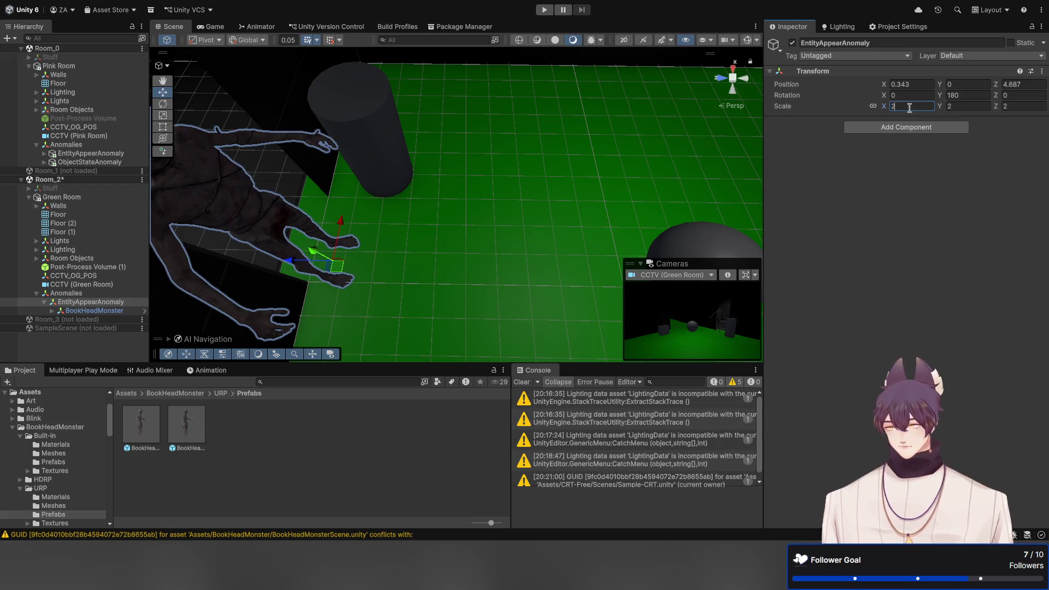
drag(620, 206, 498, 170)
Place the monster near the back-left wall at X 0.761, Z 5.69 with Y rotation 0
mouse_move(399, 283)
mouse_down()
mouse_move(372, 240)
mouse_move(499, 208)
mouse_move(415, 262)
mouse_up()
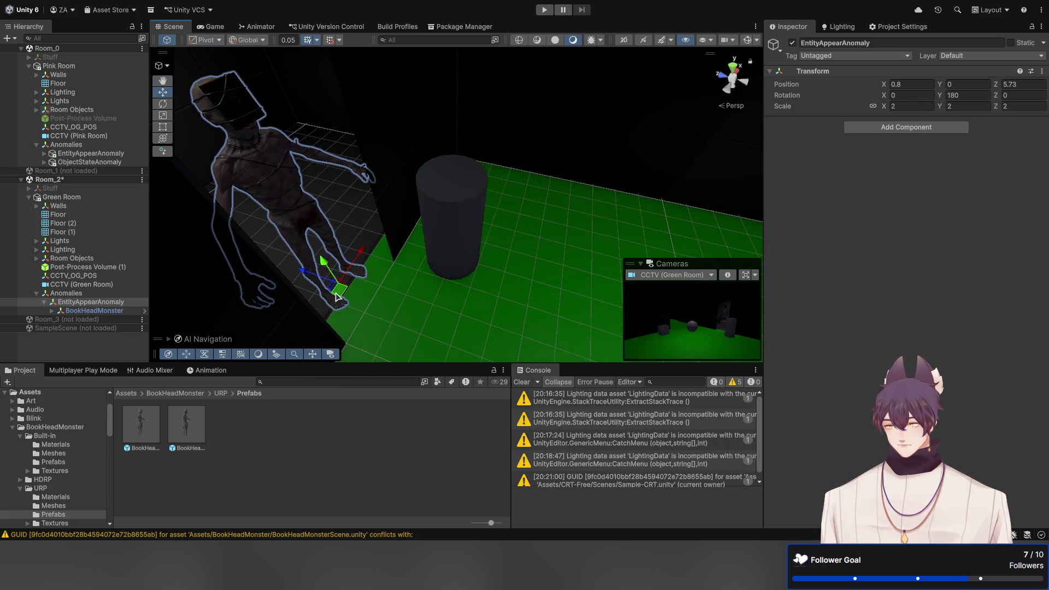
drag(340, 287, 339, 292)
click(964, 97)
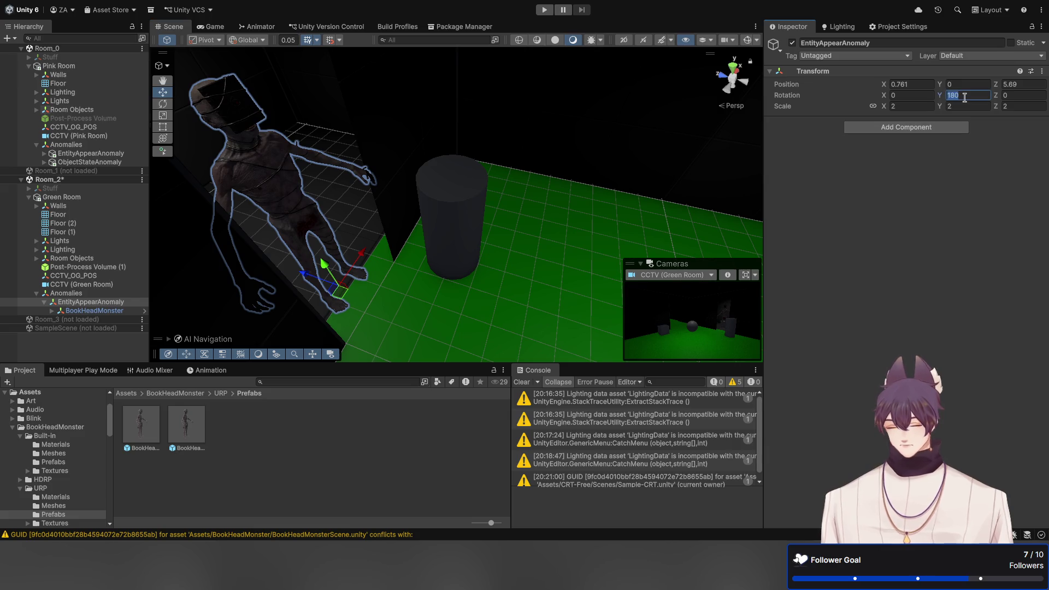
text(0)
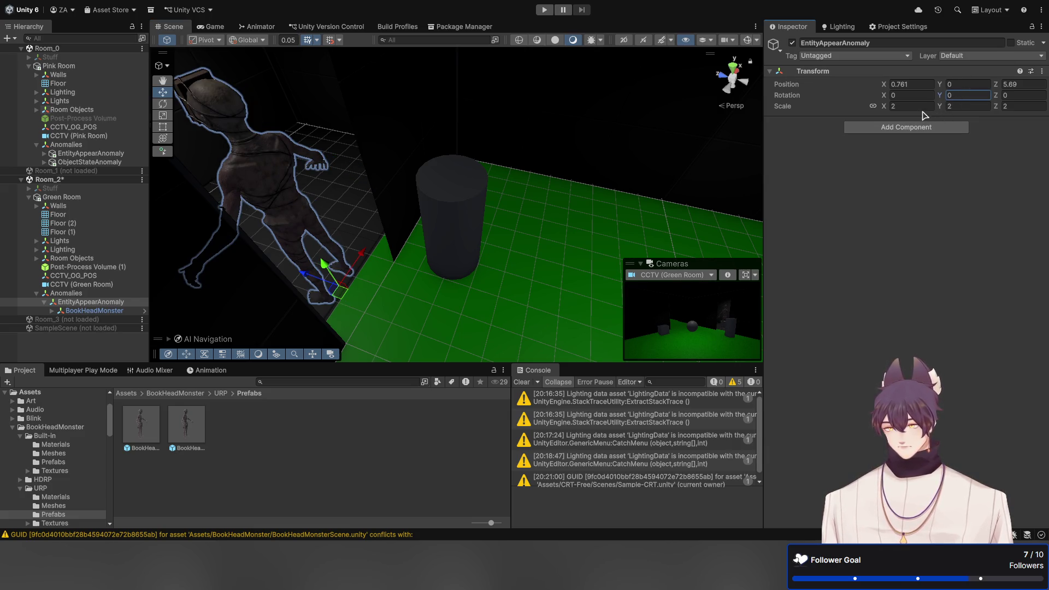